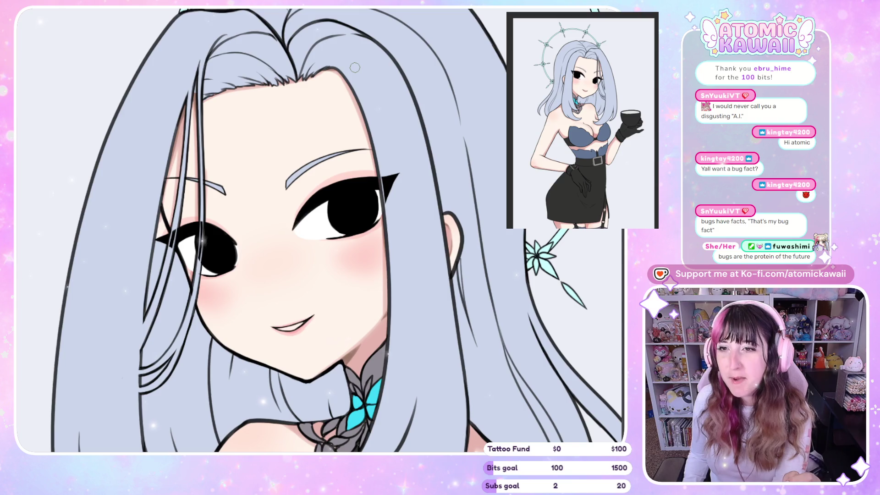
- Soft-shade the skin of the neck, collarbone and chest below the braided choker, checking it mirrored
key(h)
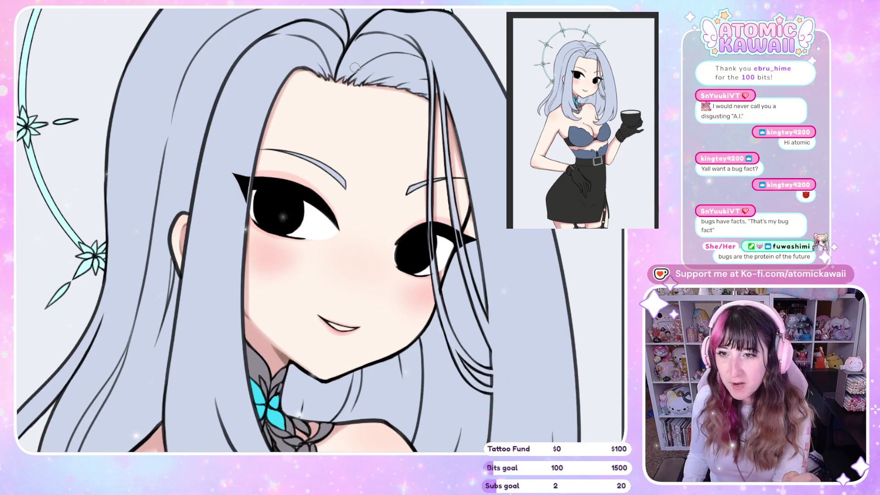
scroll(298, 229, down, 3)
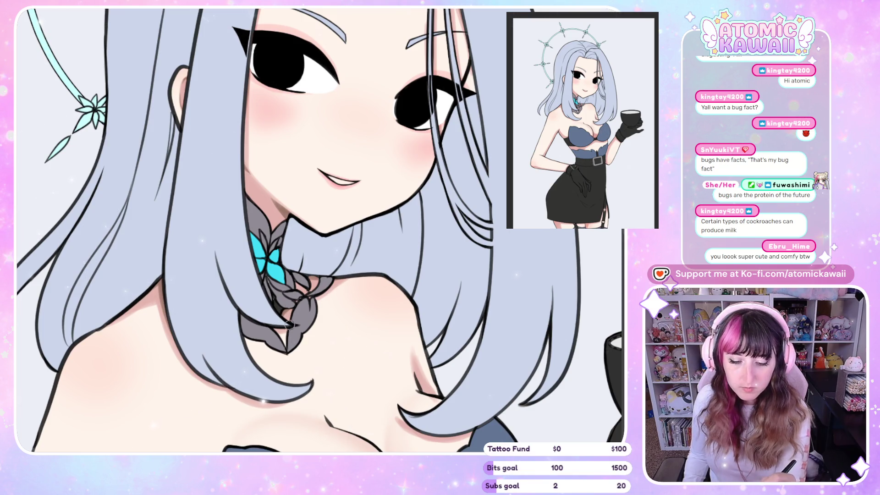
scroll(416, 244, down, 5)
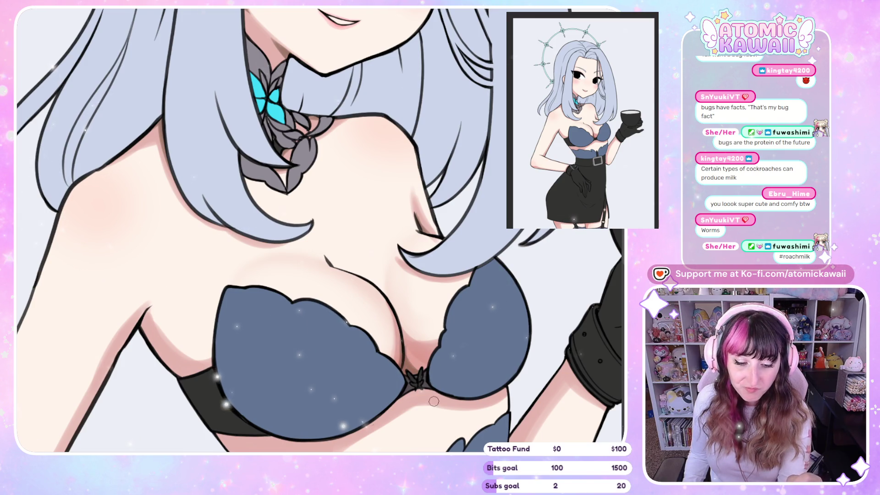
key(m)
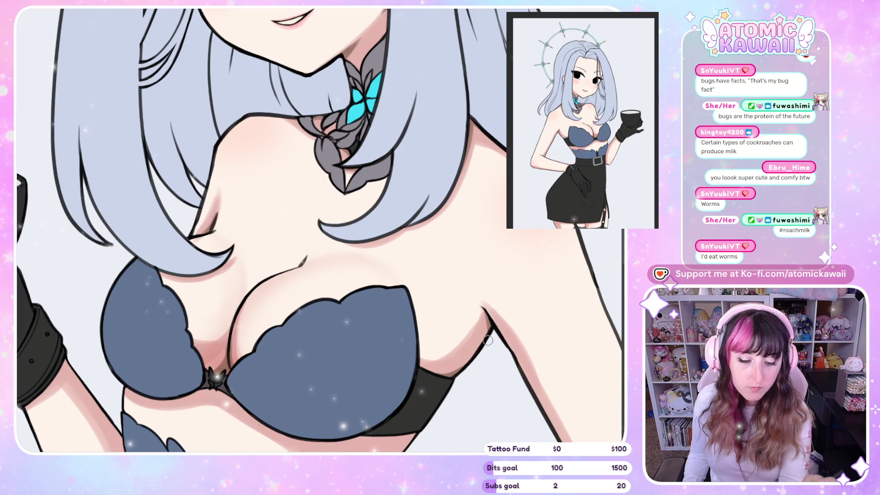
key(m)
scroll(506, 285, down, 3)
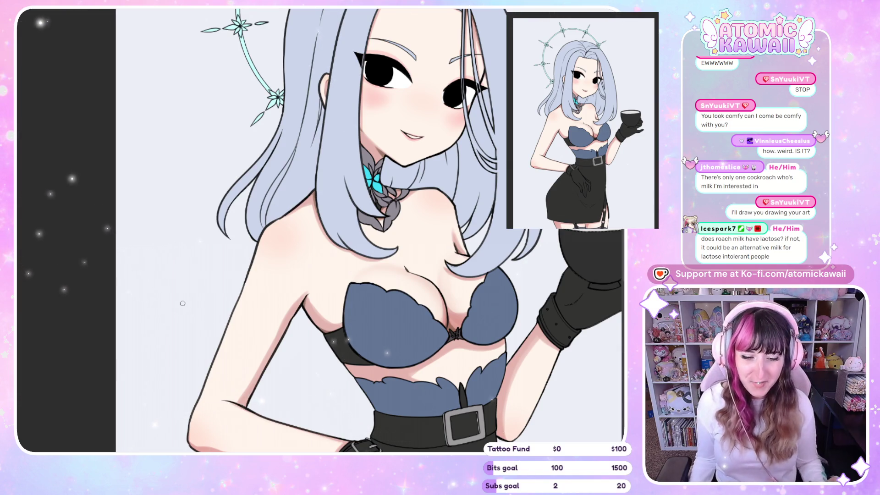
key(ctrl+minus)
key(ctrl+minus)
key(ctrl+minus)
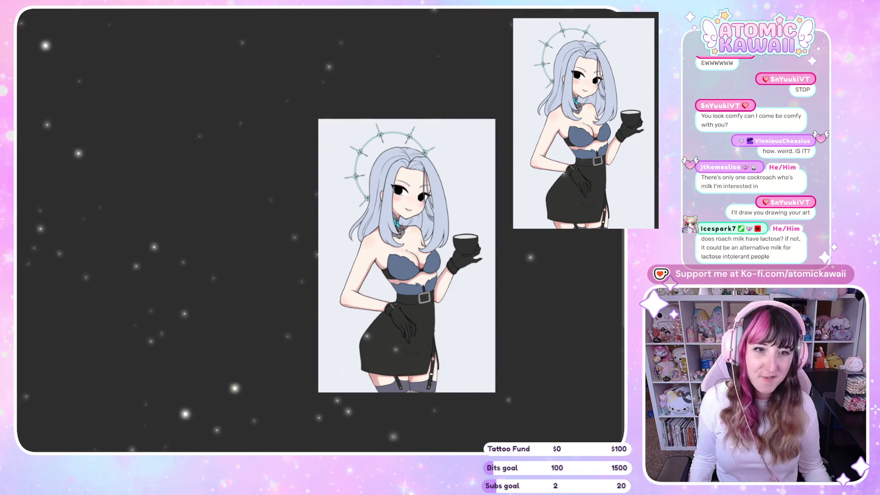
scroll(527, 235, up, 1)
scroll(528, 235, up, 1)
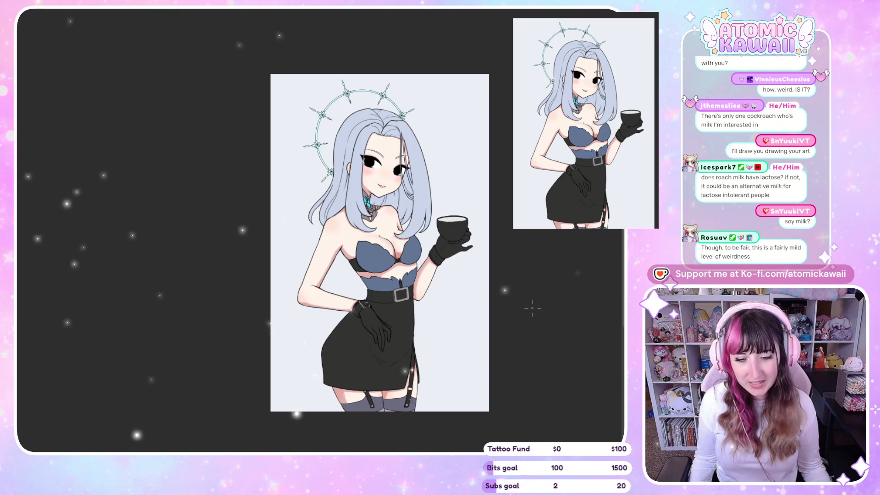
scroll(430, 272, up, 6)
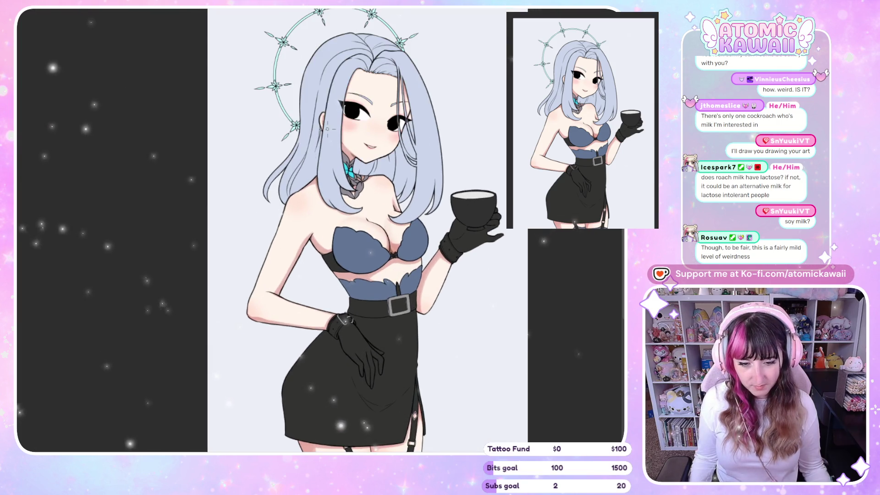
- Shade the arm and gloved hand resting on the hip beside the belt buckle, checking it mirrored
key(h)
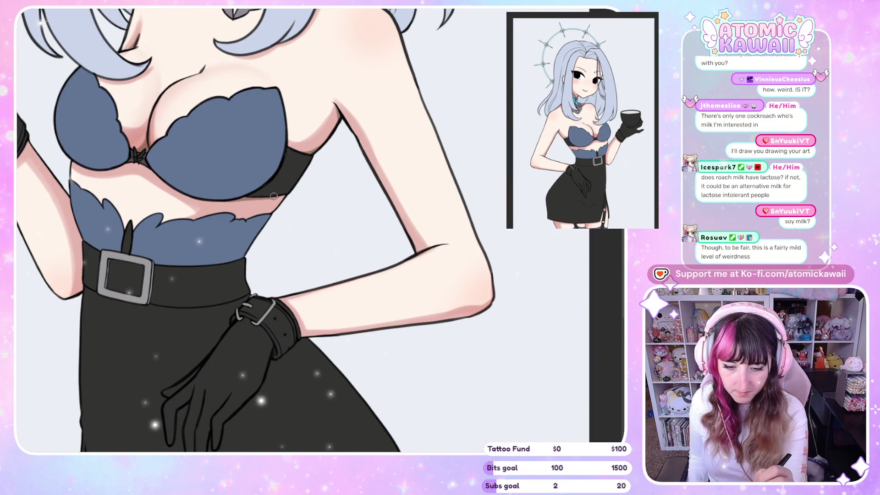
key(h)
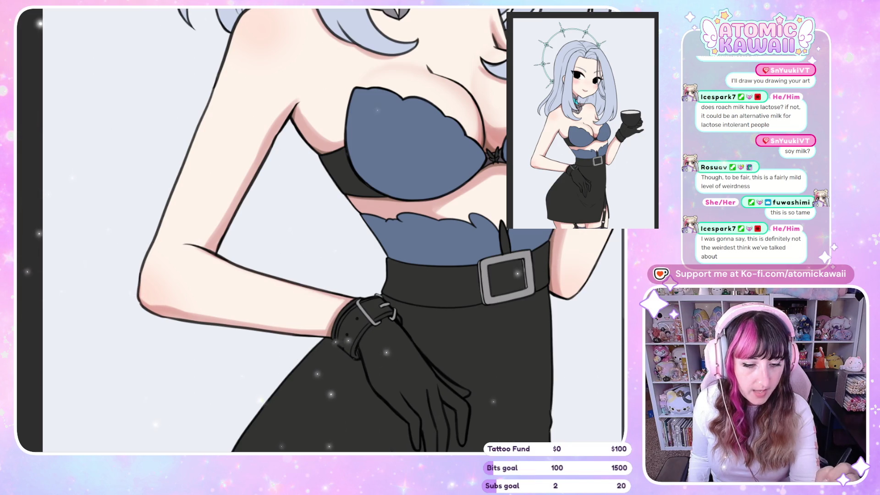
drag(559, 415, 484, 414)
key(h)
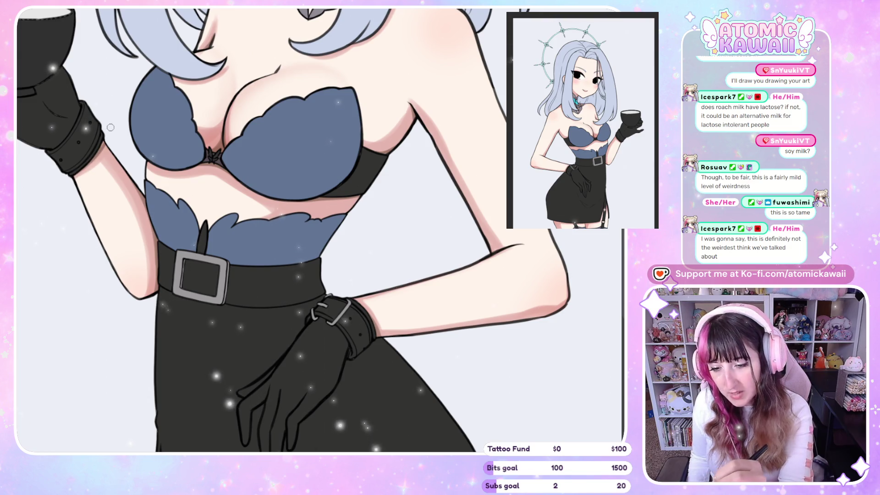
key(h)
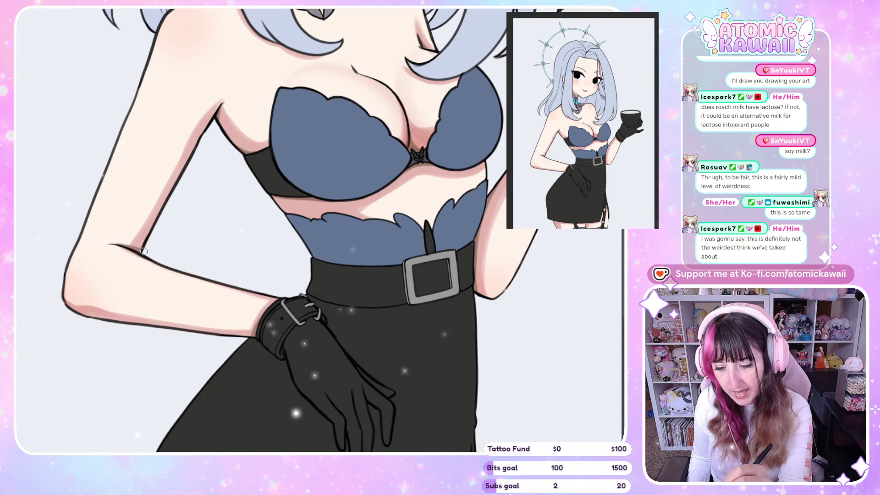
key(h)
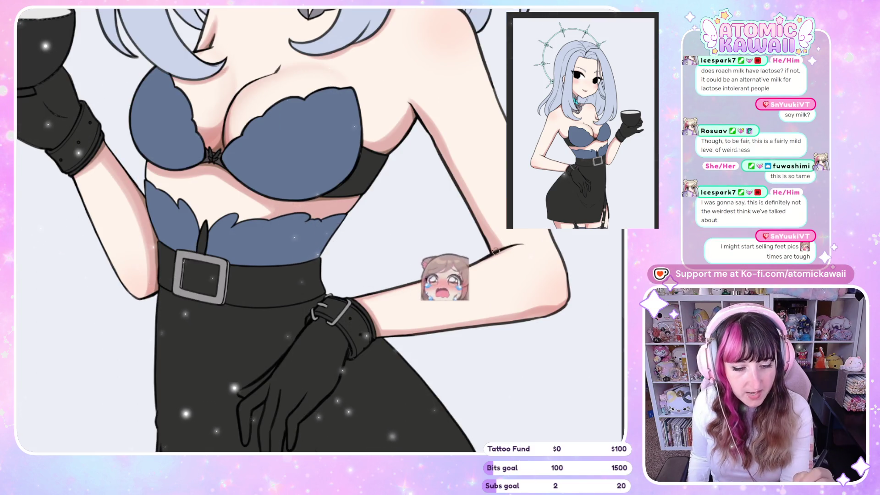
key(h)
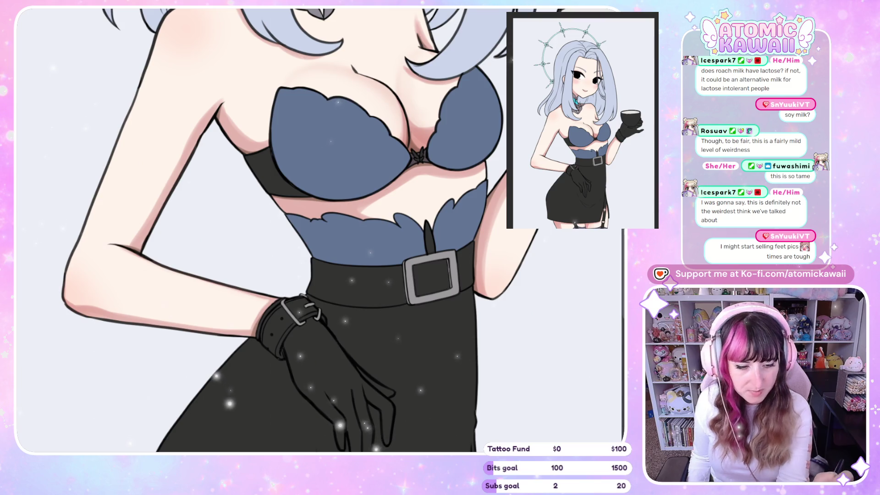
scroll(512, 316, up, 3)
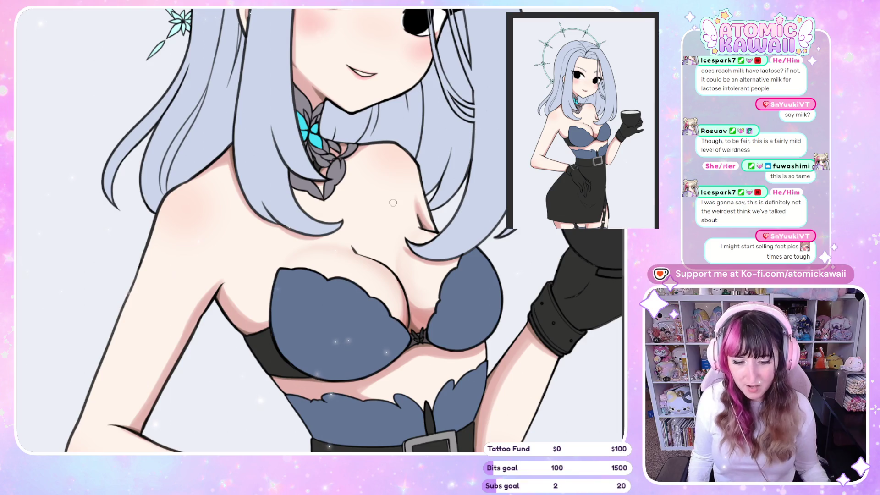
- Zoom out to review the whole figure, then zoom back in on the chest and blue-grey top
scroll(315, 246, down, 2)
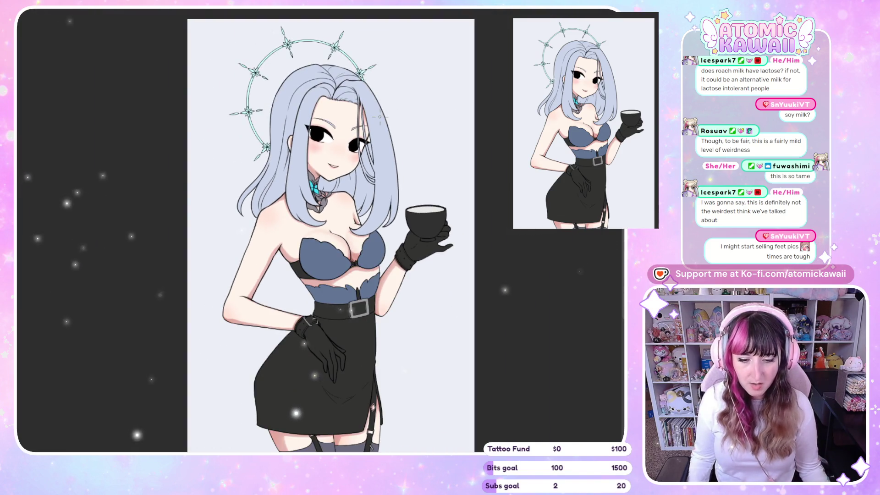
scroll(379, 117, down, 1)
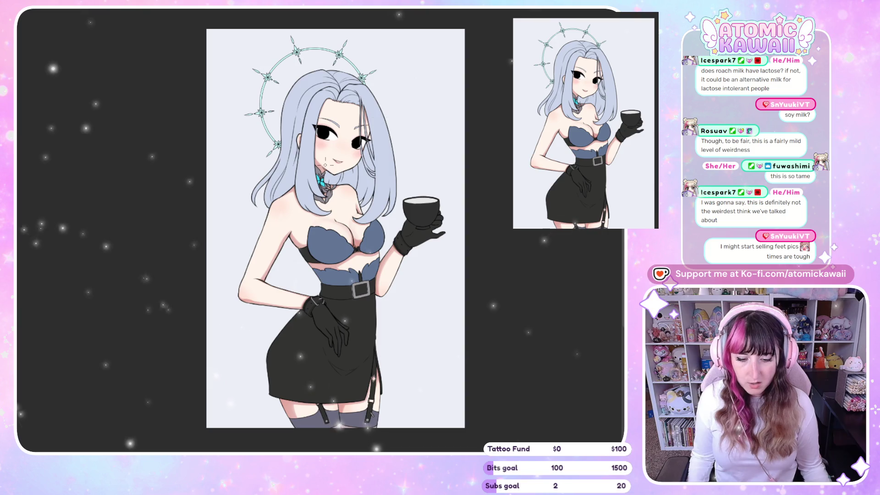
scroll(204, 203, up, 2)
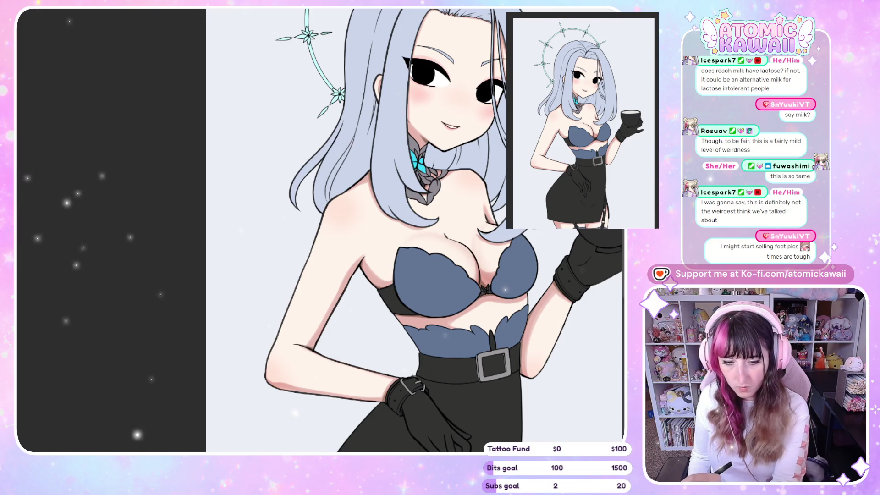
scroll(323, 246, up, 1)
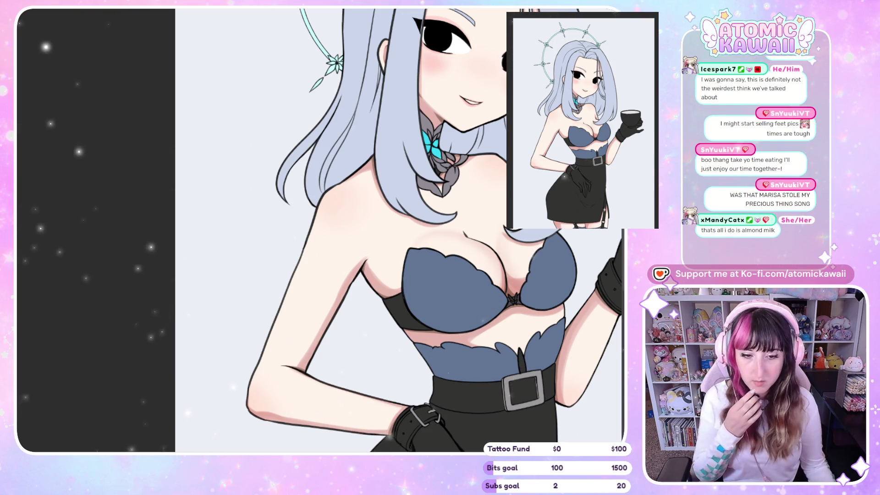
- Zoom in on the face and redraw the nose as a small angled line, checking symmetry mirrored
key(ctrl+minus)
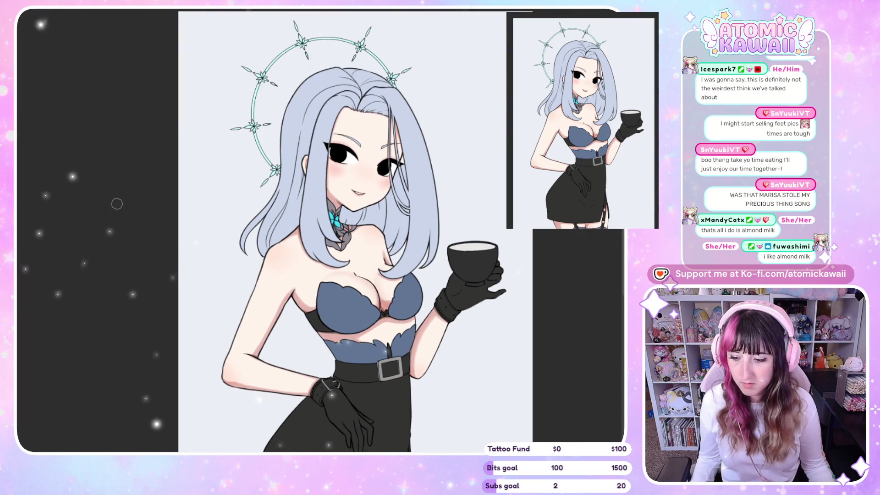
key(ctrl+plus)
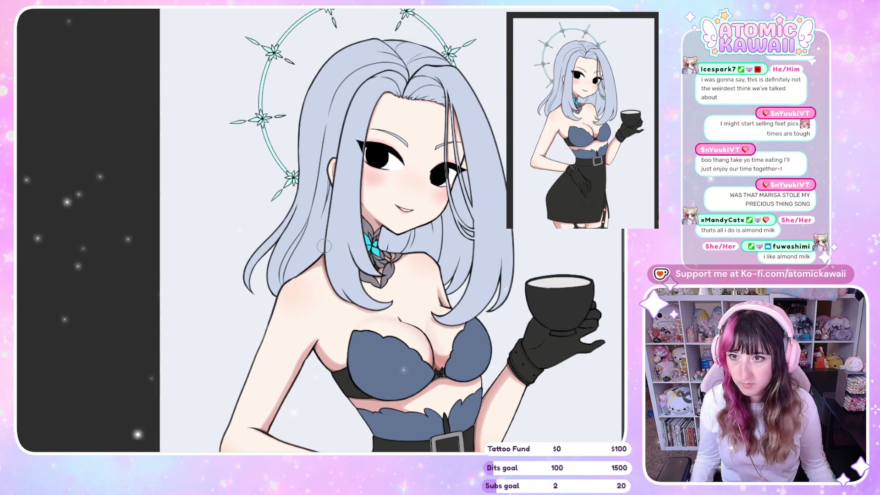
key(ctrl+minus)
key(ctrl+plus)
key(ctrl+plus)
key(ctrl+plus)
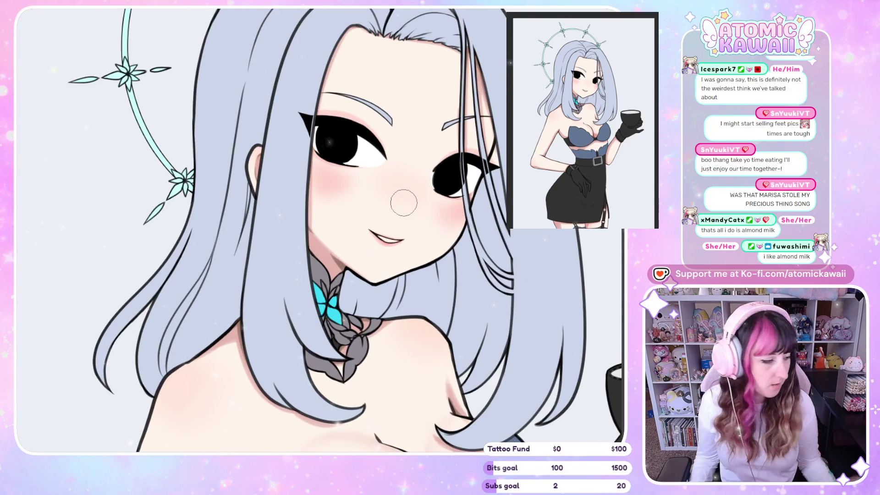
key(m)
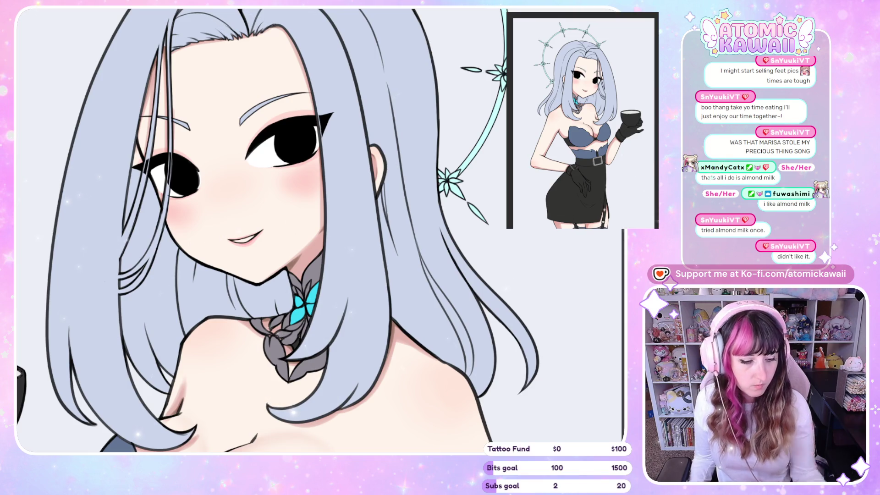
key(ctrl+plus)
key(ctrl+plus)
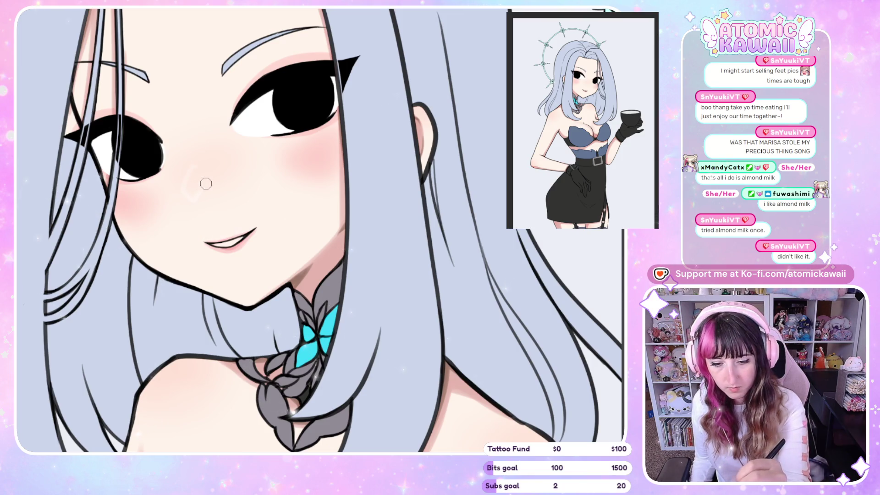
key(h)
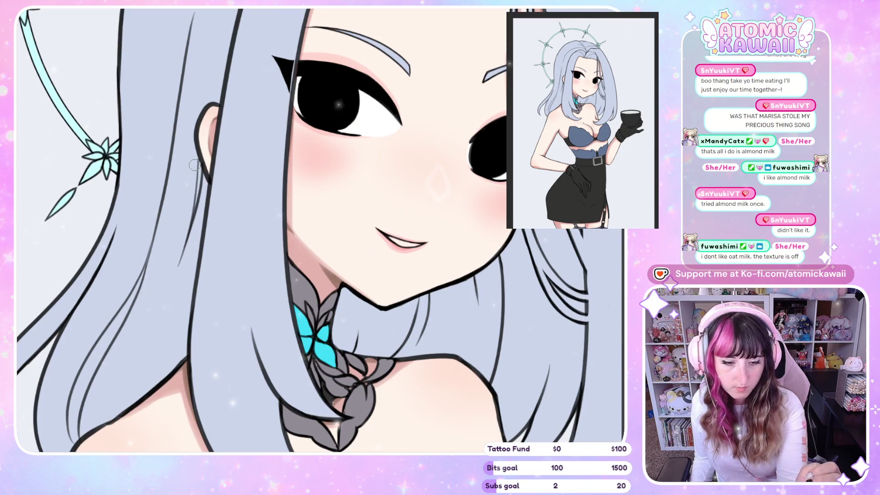
key(h)
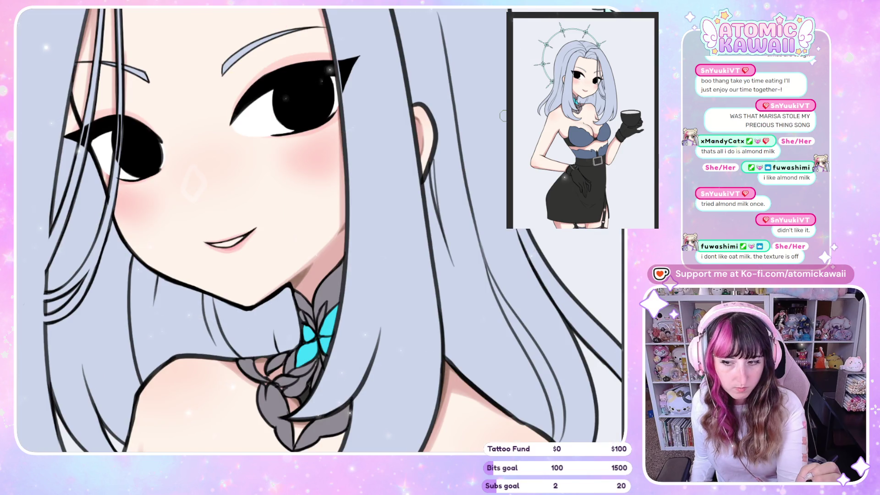
key(h)
key(h)
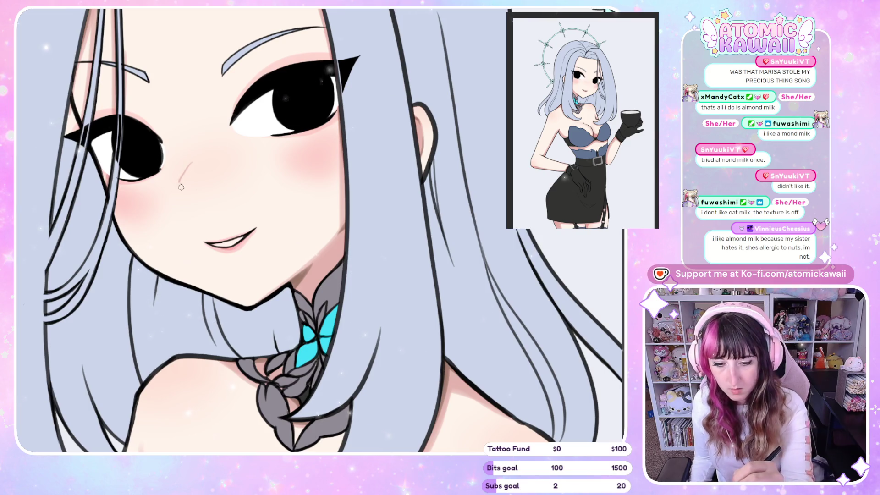
key(h)
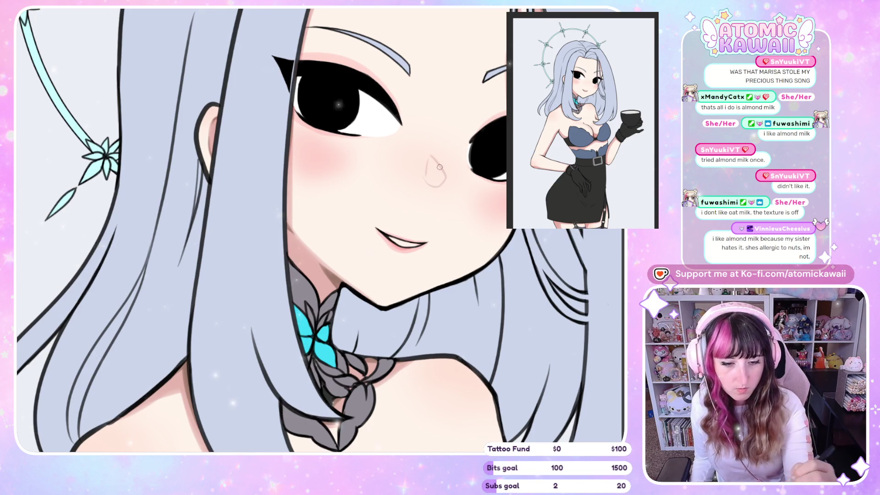
key(h)
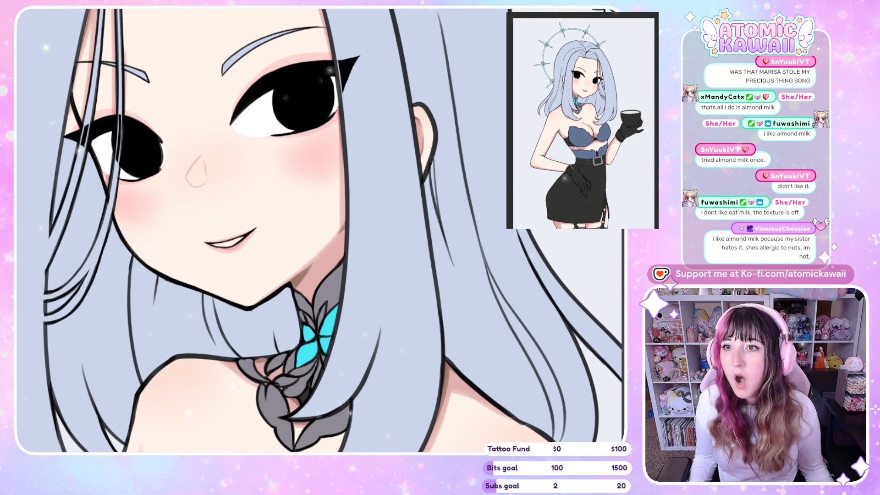
- Draw the nose as a rounded diamond outline with a small dot beneath it
scroll(564, 252, down, 2)
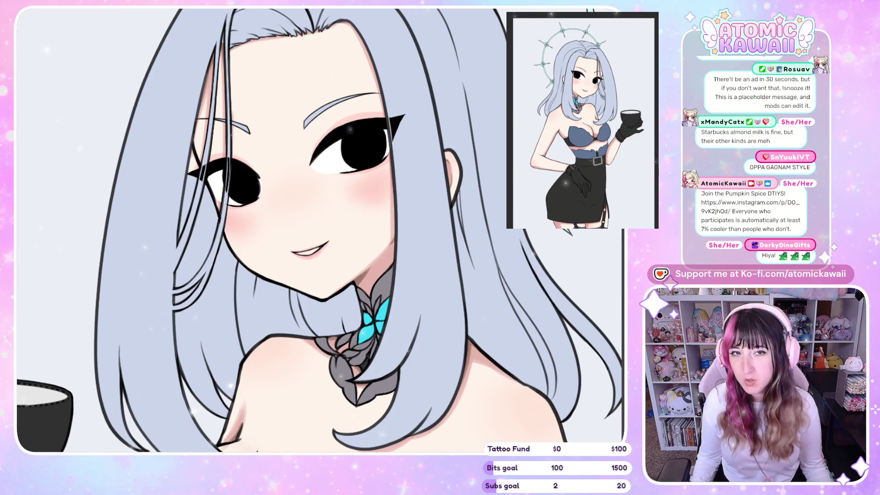
- Redraw the curved stroke of the nose outline, comparing it mirrored, then zoom in on the nose
key(h)
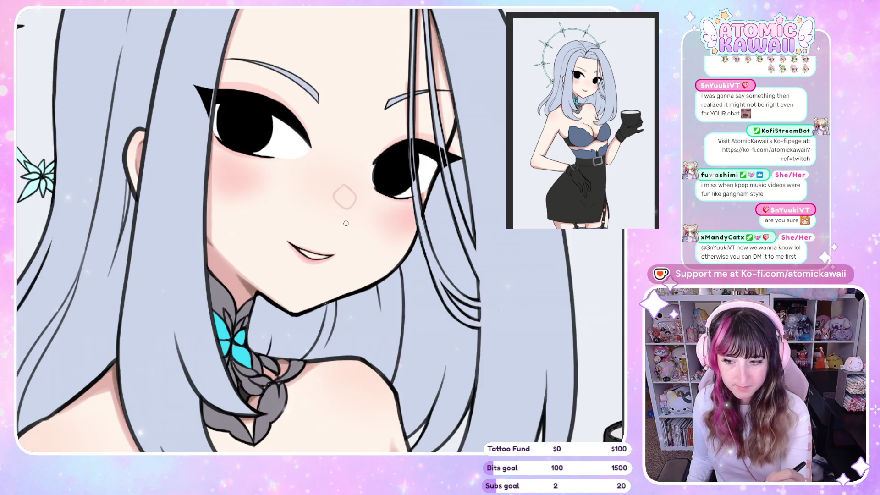
key(h)
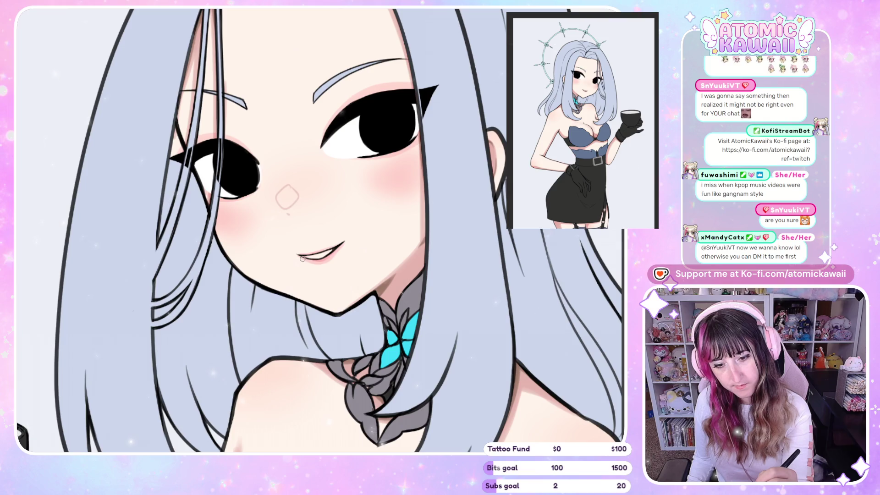
mouse_move(282, 201)
mouse_down()
mouse_move(290, 199)
mouse_move(278, 199)
mouse_up()
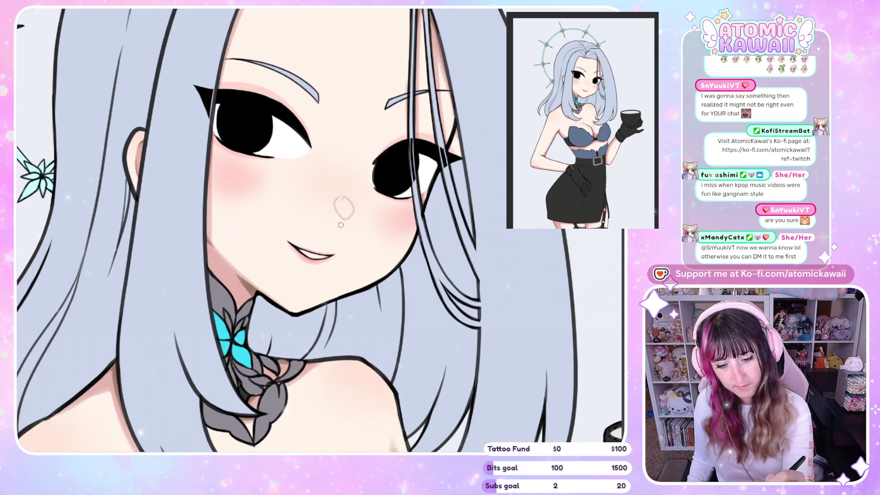
key(h)
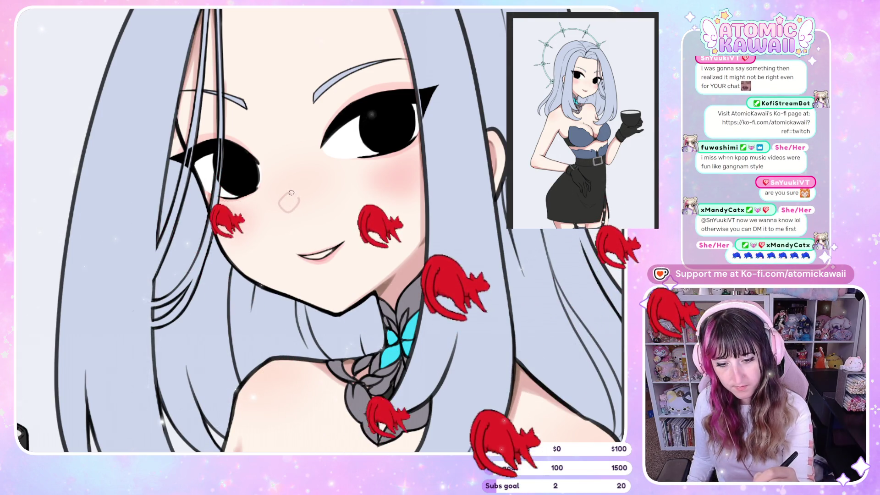
key(h)
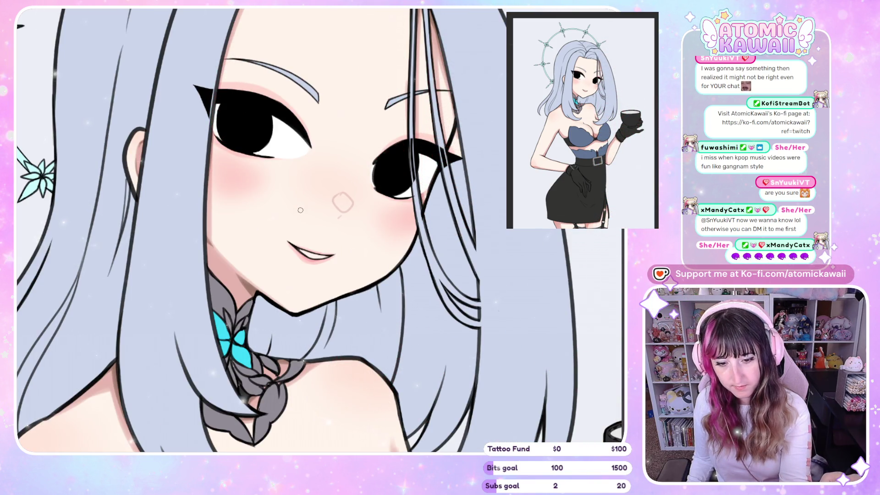
key(h)
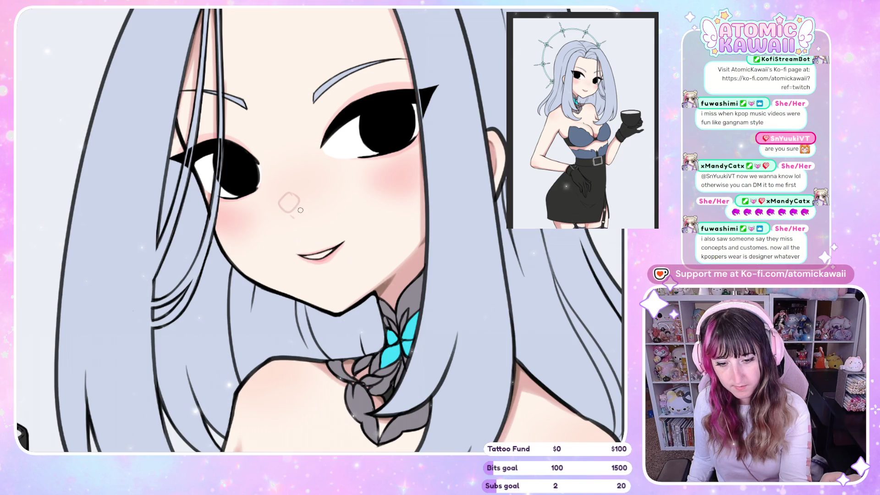
scroll(294, 213, up, 4)
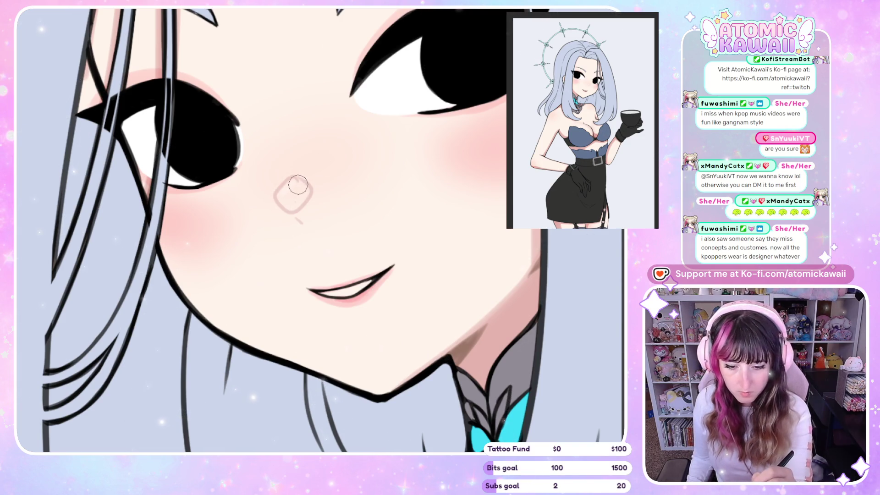
- Paint a light fill inside the nose and soften it into a pale pink highlight
mouse_move(292, 186)
mouse_down()
mouse_move(289, 205)
mouse_move(294, 188)
mouse_up()
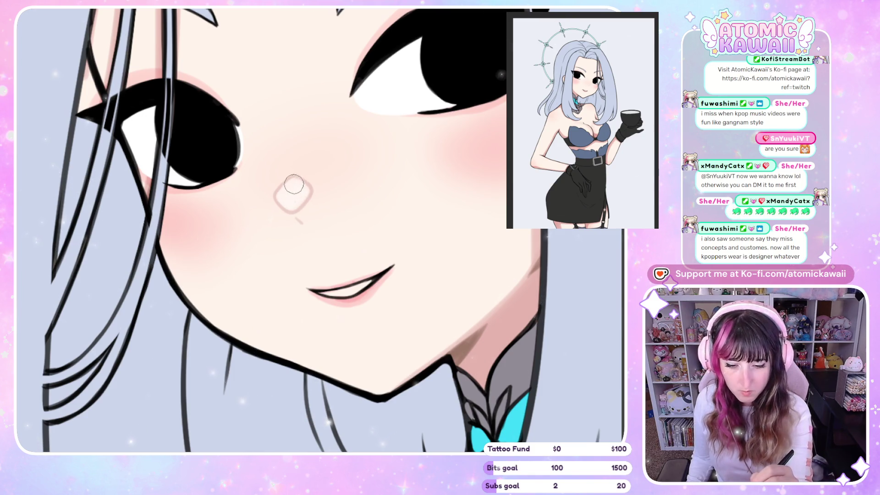
key(h)
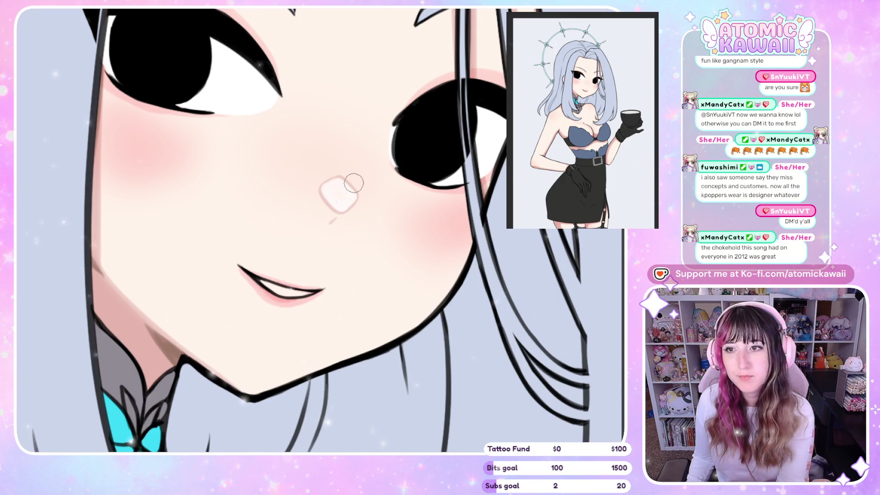
key(h)
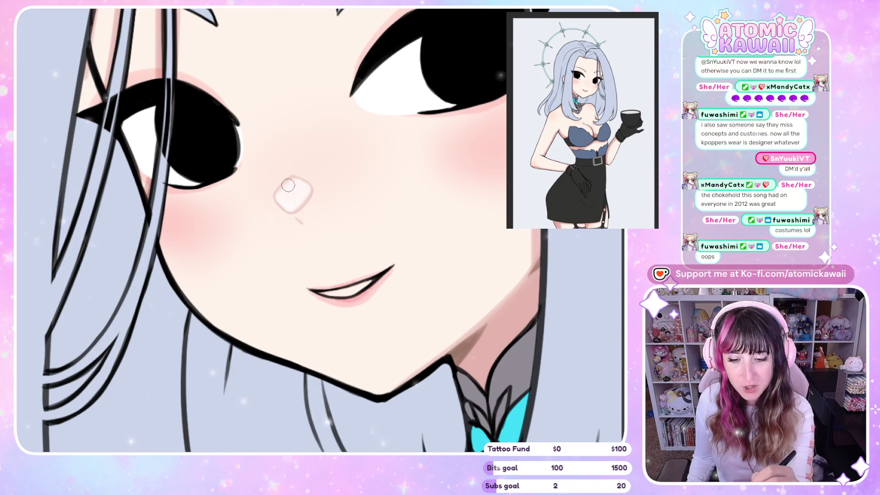
mouse_move(289, 193)
mouse_down()
mouse_move(277, 195)
mouse_move(302, 195)
mouse_up()
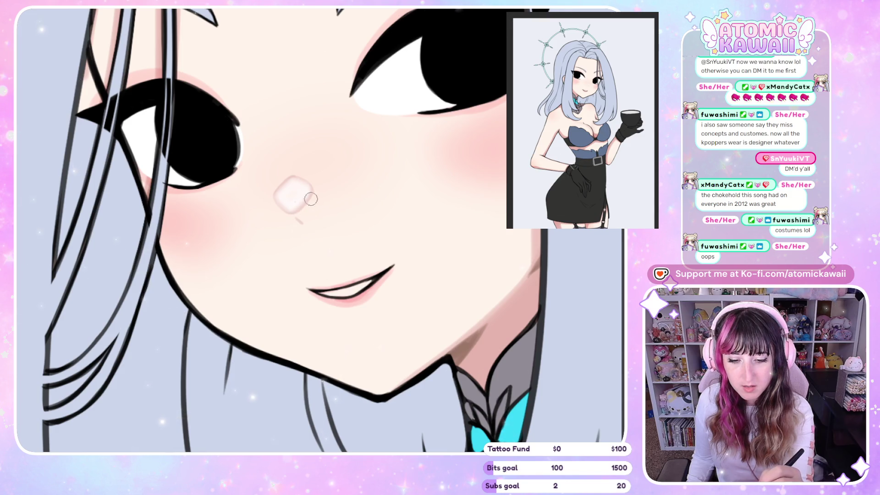
key(h)
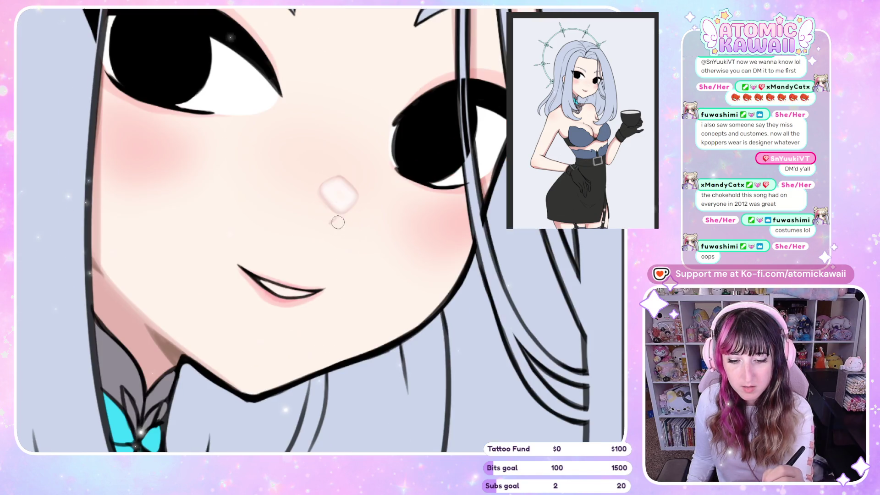
key(h)
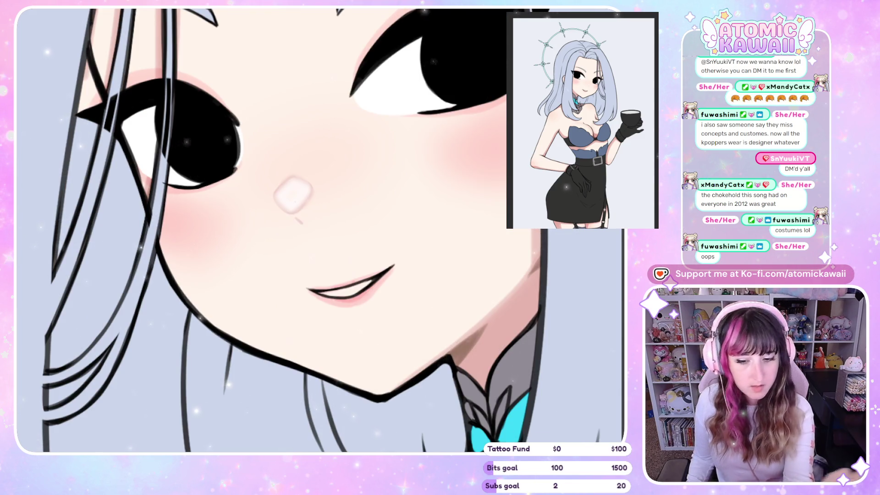
mouse_move(290, 188)
mouse_down()
mouse_move(301, 188)
mouse_move(290, 207)
mouse_move(298, 188)
mouse_move(281, 201)
mouse_move(294, 205)
mouse_move(290, 183)
mouse_move(295, 191)
mouse_move(280, 194)
mouse_move(303, 188)
mouse_move(284, 195)
mouse_move(293, 210)
mouse_move(302, 184)
mouse_up()
key(h)
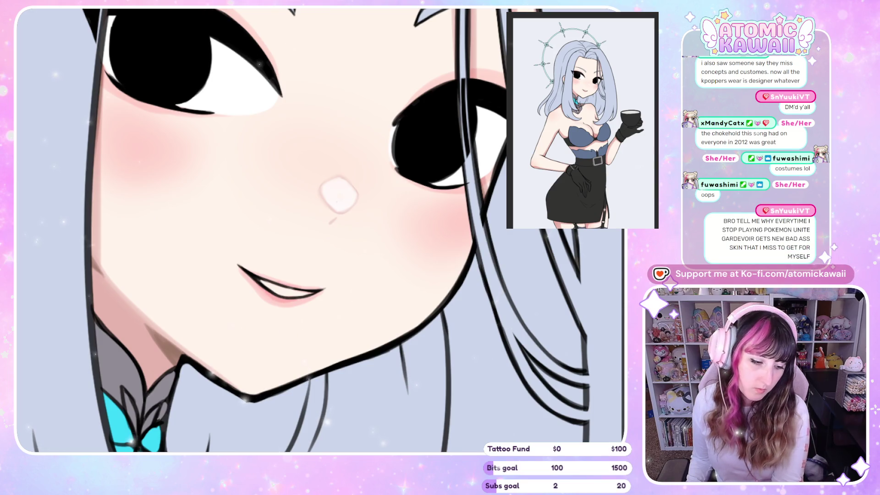
key(h)
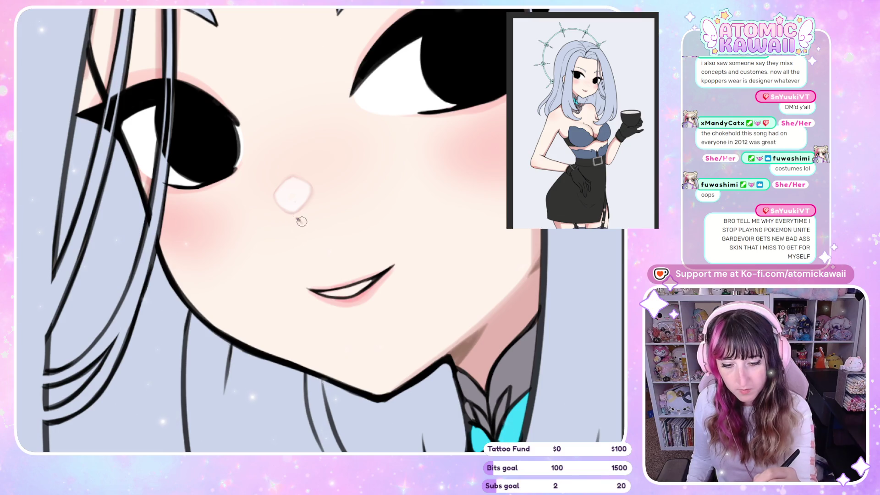
- Zoom out and view the whole figure mirrored, then zoom back in on the face
key(h)
scroll(373, 178, down, 2)
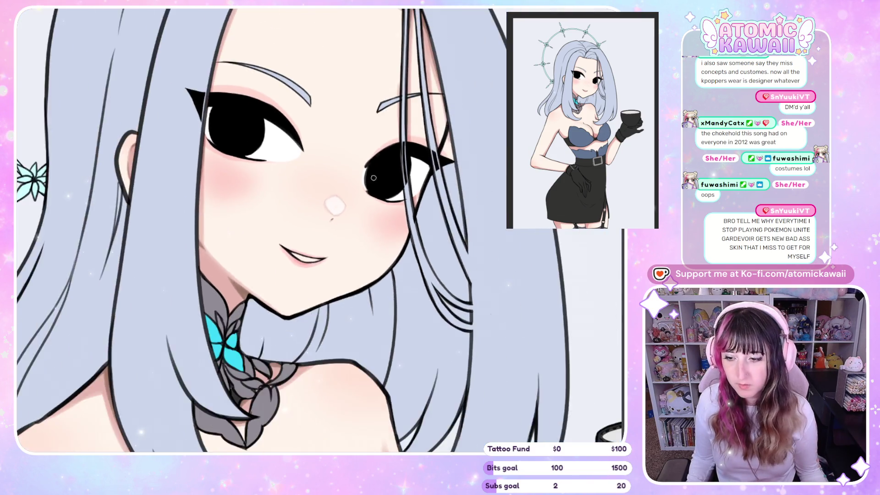
scroll(358, 56, down, 2)
key(h)
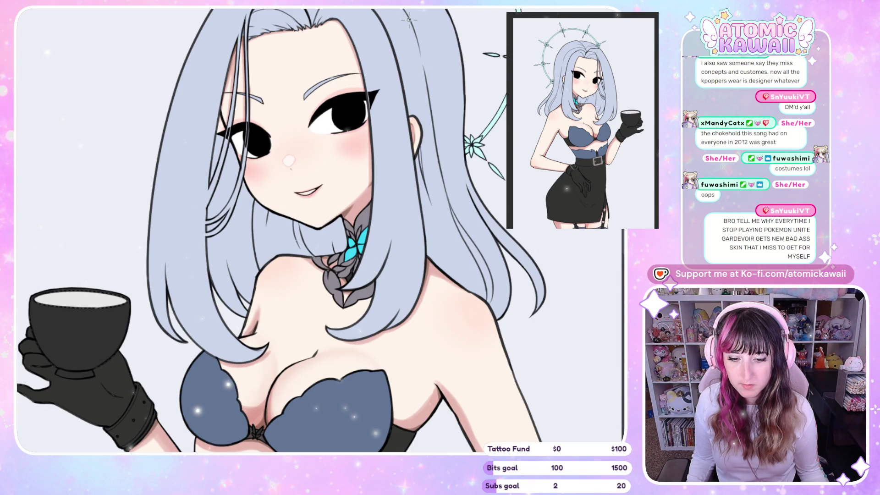
key(h)
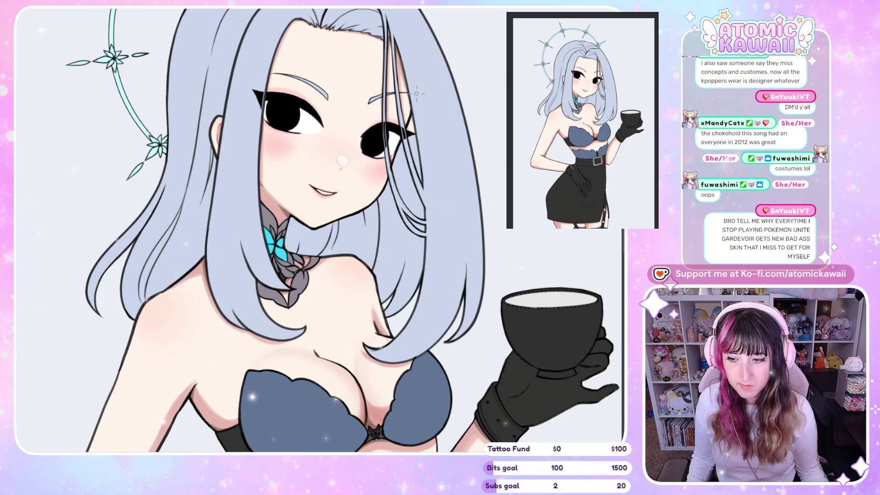
scroll(407, 107, up, 5)
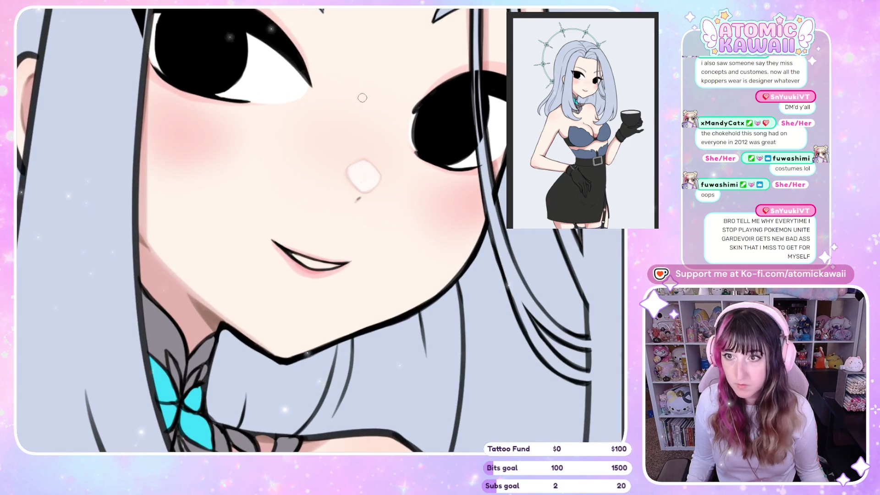
scroll(362, 99, up, 1)
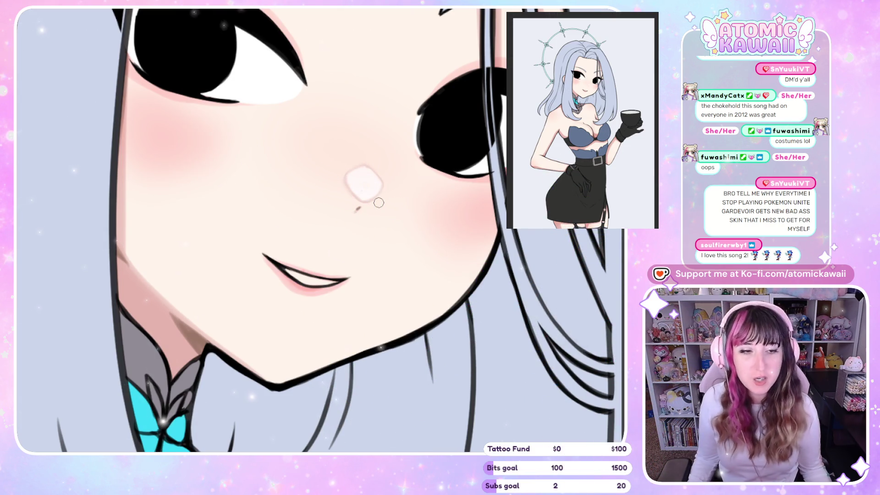
- Compare the face mirrored and normal to check the pale nose highlight and blush
key(h)
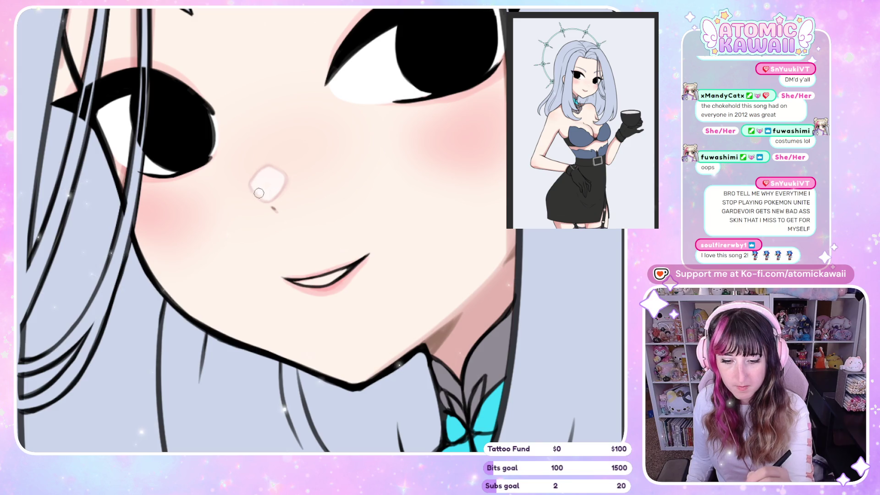
key(h)
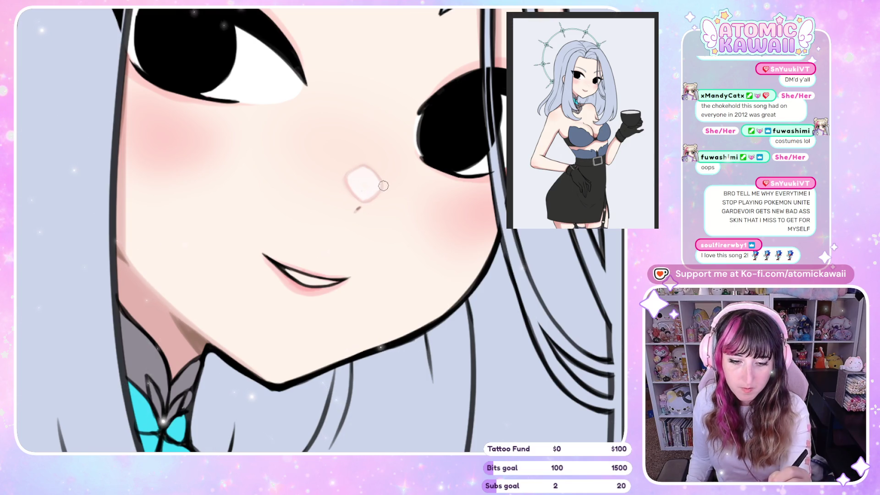
key(h)
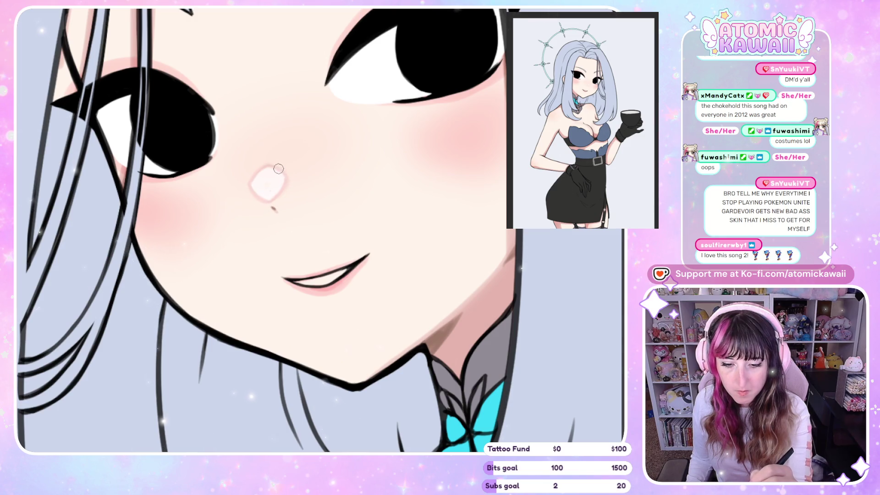
key(h)
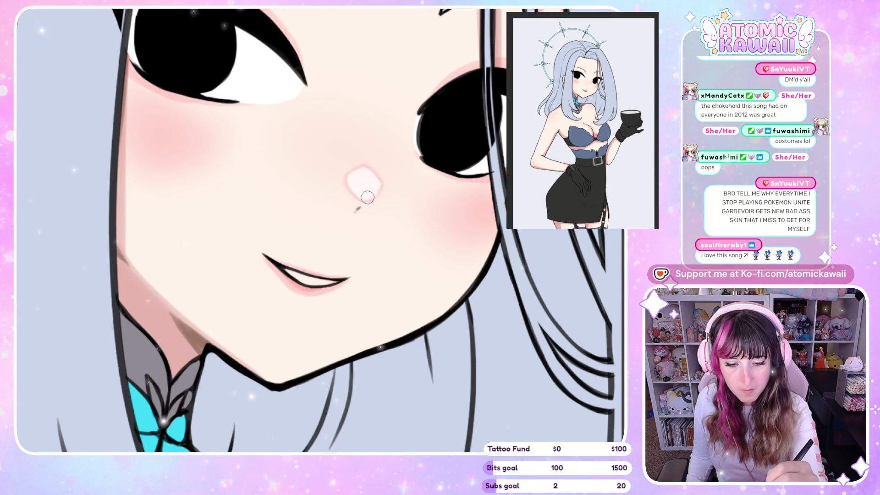
- Unflip the canvas, zoom out to the full artwork, then zoom in on the mouth and chin
key(h)
scroll(381, 182, down, 5)
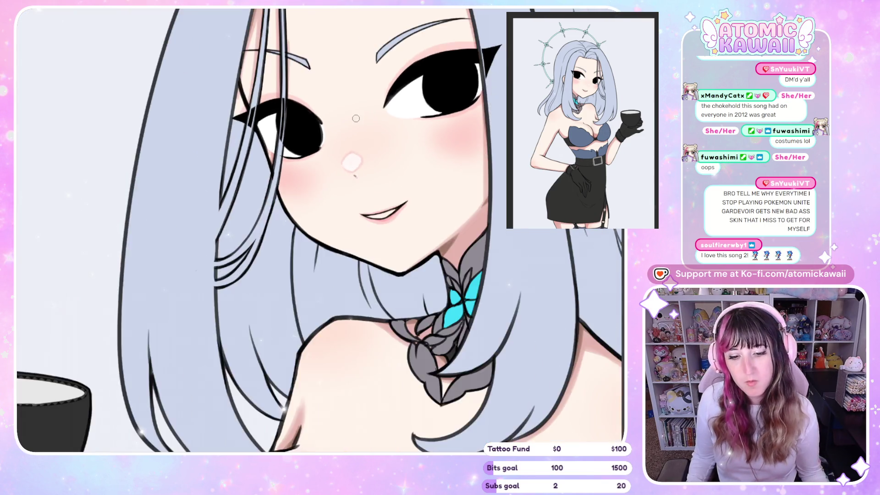
key(h)
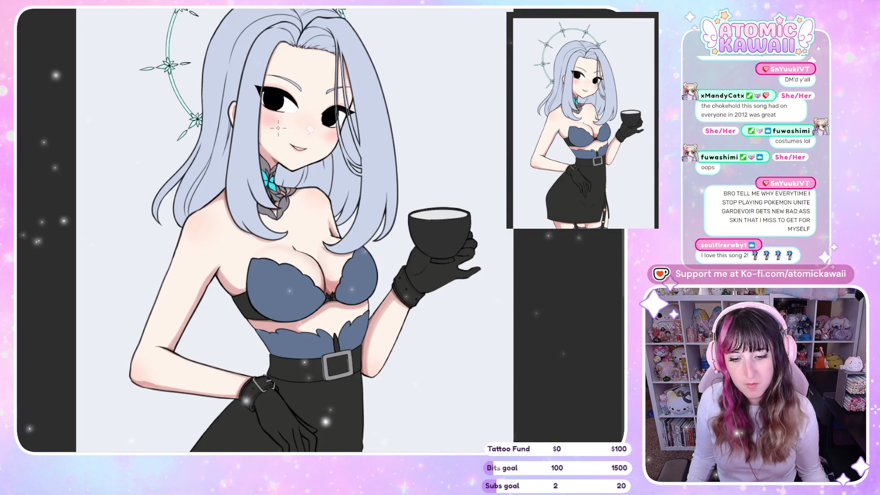
scroll(209, 98, down, 2)
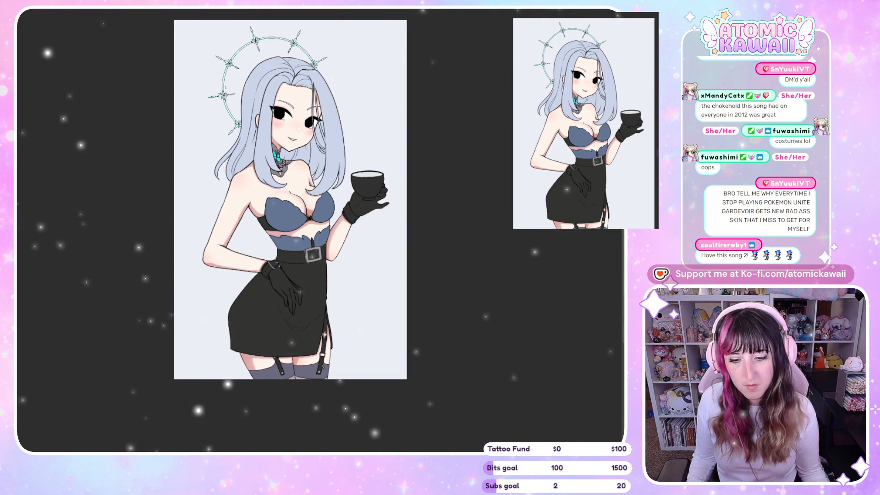
scroll(296, 175, up, 5)
scroll(297, 175, up, 3)
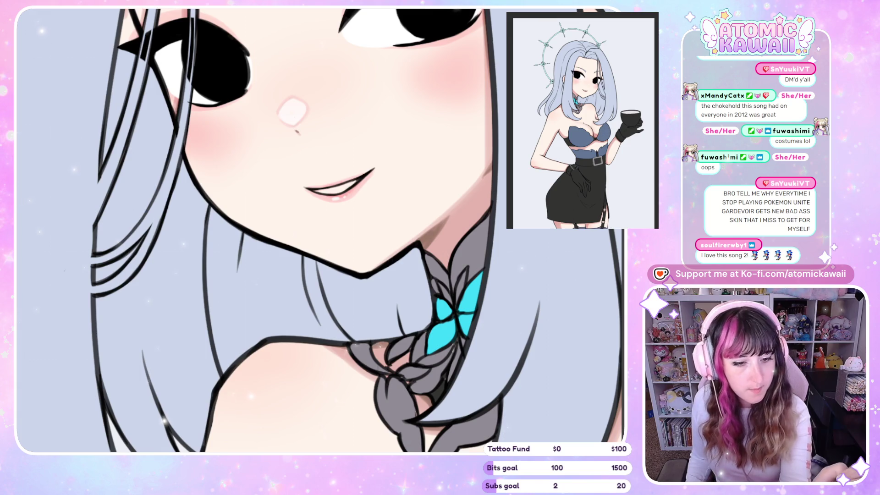
- Select the teeth area inside the smile and erase its lines
drag(351, 185, 368, 171)
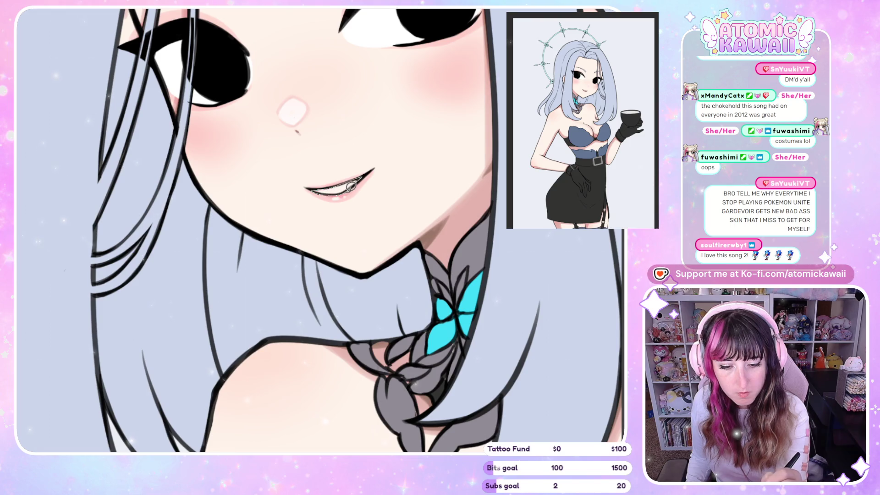
click(356, 186)
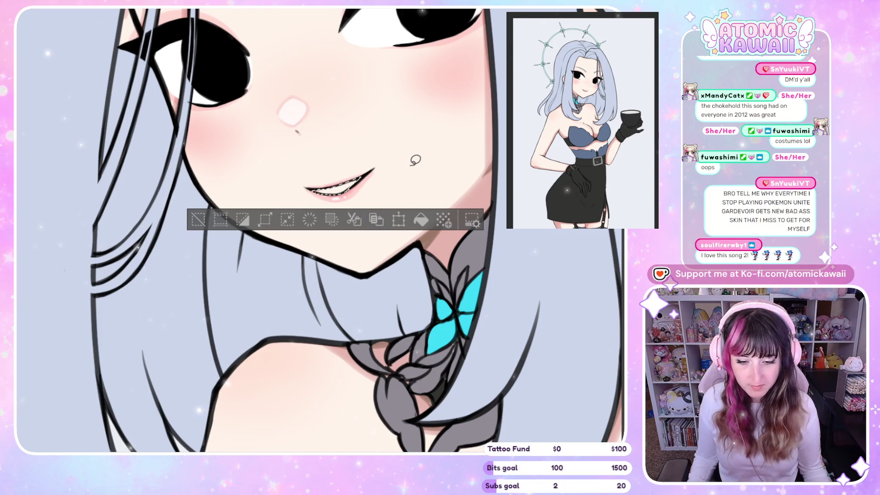
scroll(362, 175, up, 2)
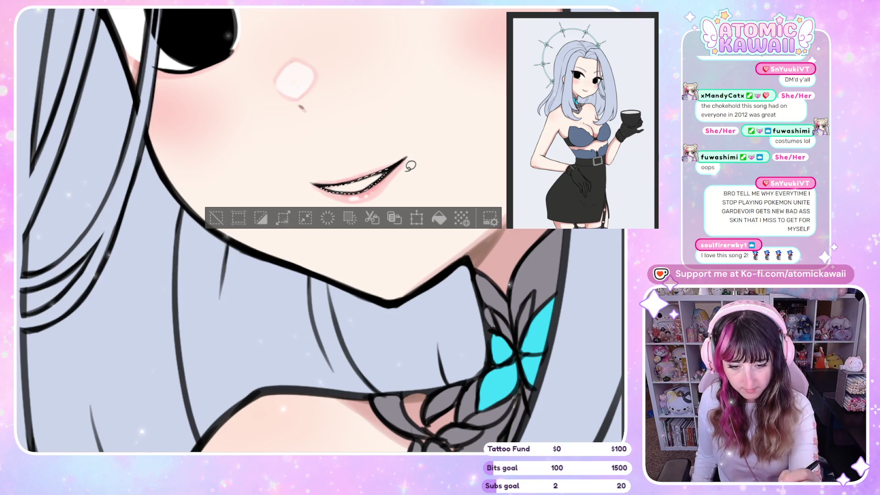
scroll(413, 156, down, 3)
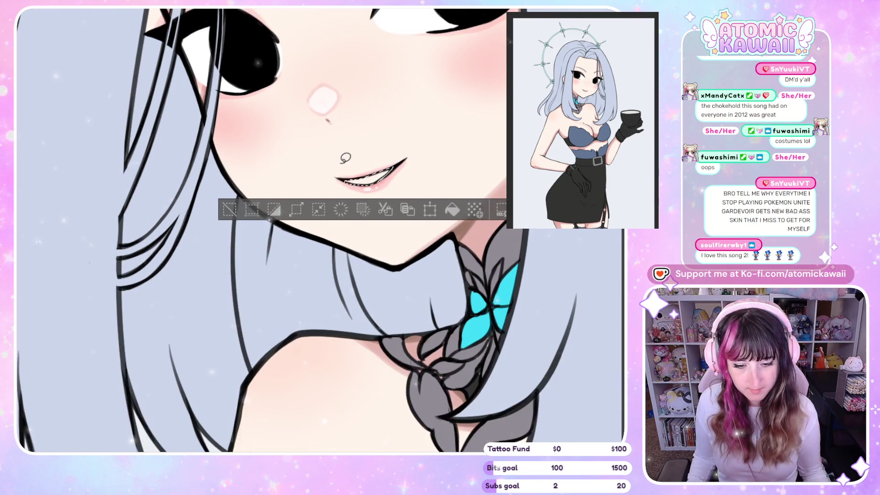
key(h)
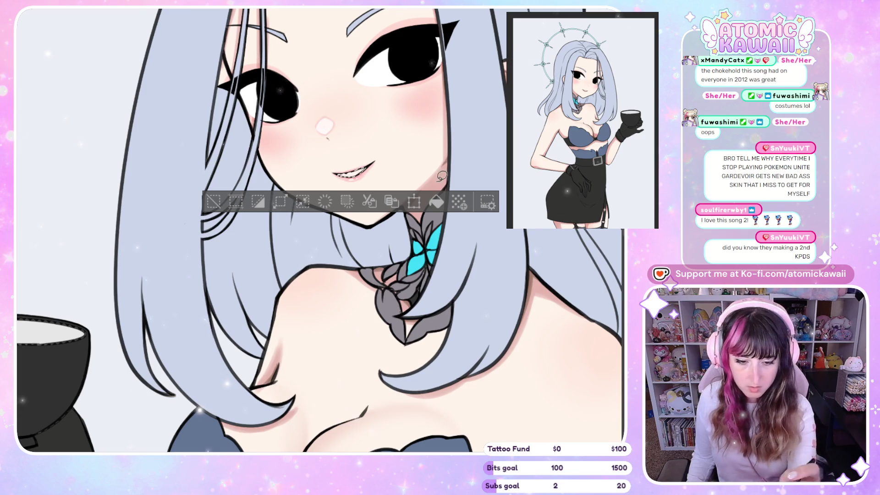
key(Delete)
key(ctrl+d)
key(h)
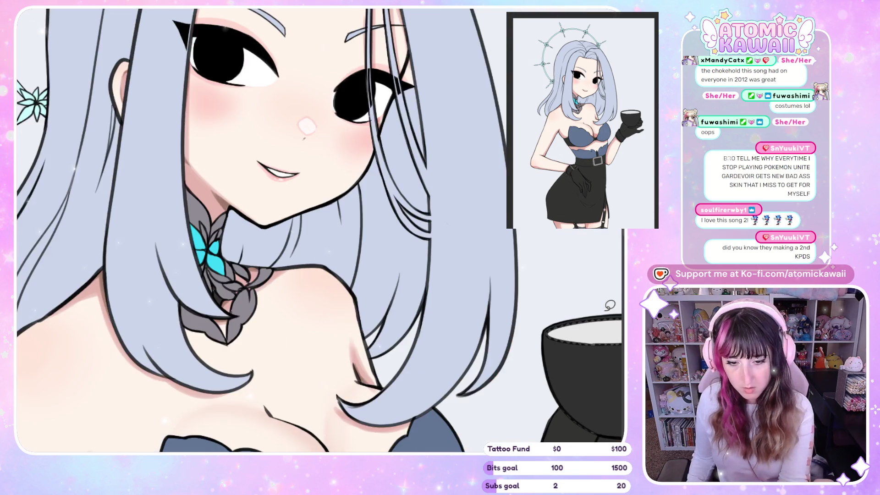
- Delete the remaining white teeth and tint the mouth interior light pink
scroll(610, 304, down, 5)
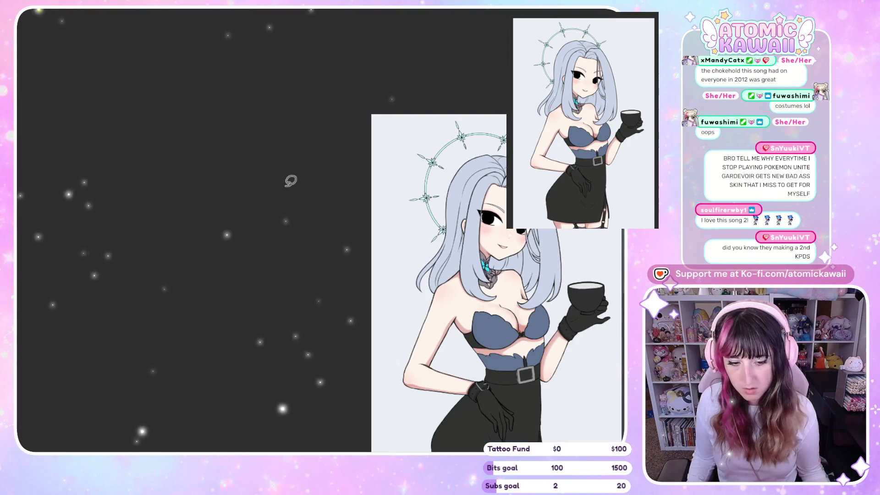
scroll(475, 175, up, 5)
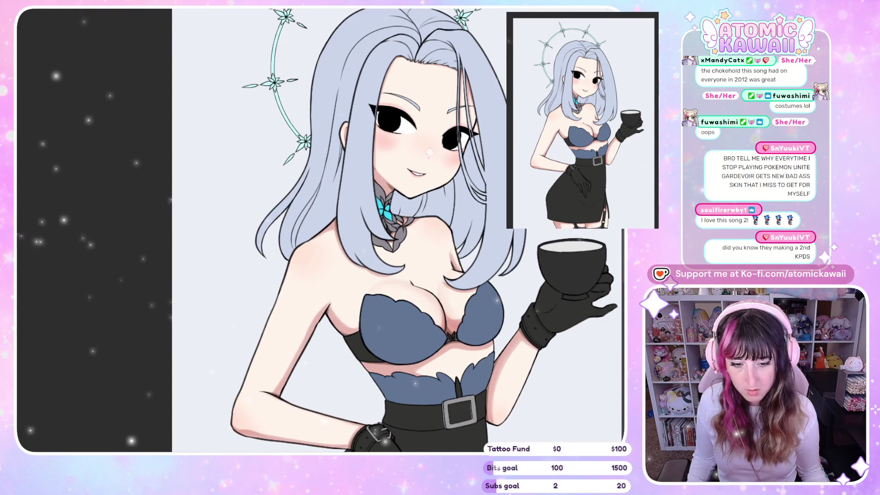
scroll(458, 183, up, 5)
scroll(445, 168, up, 6)
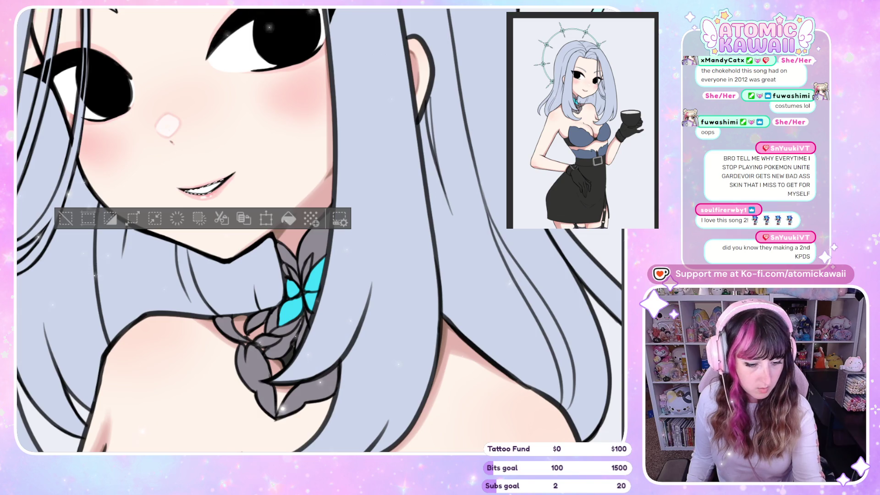
key(Delete)
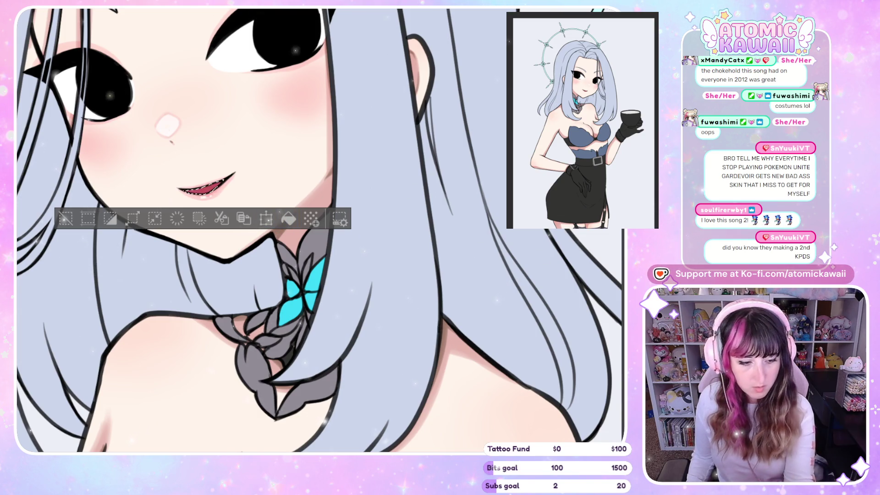
key(Delete)
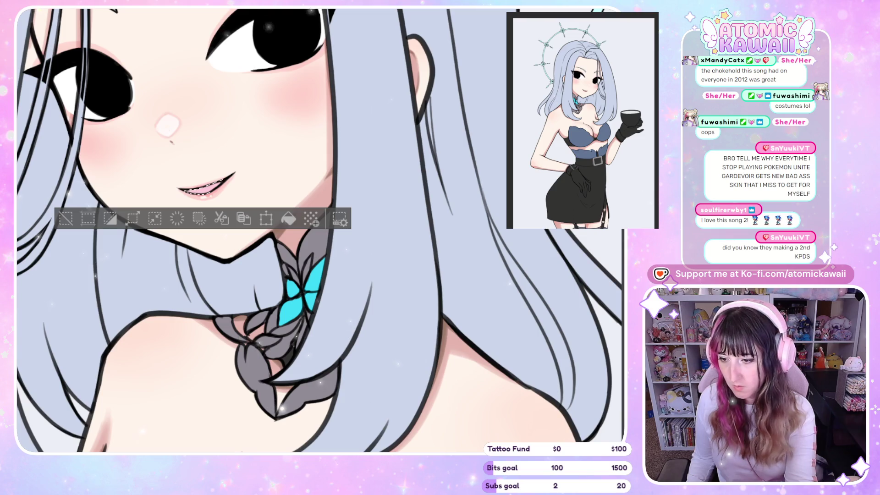
- Fill the mouth selection with deep magenta-pink and deselect
drag(330, 256, 550, 256)
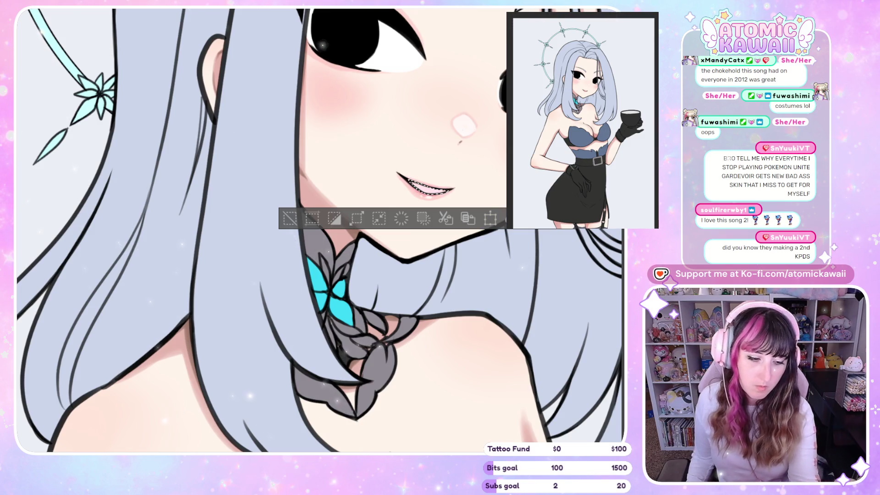
scroll(320, 231, right, 5)
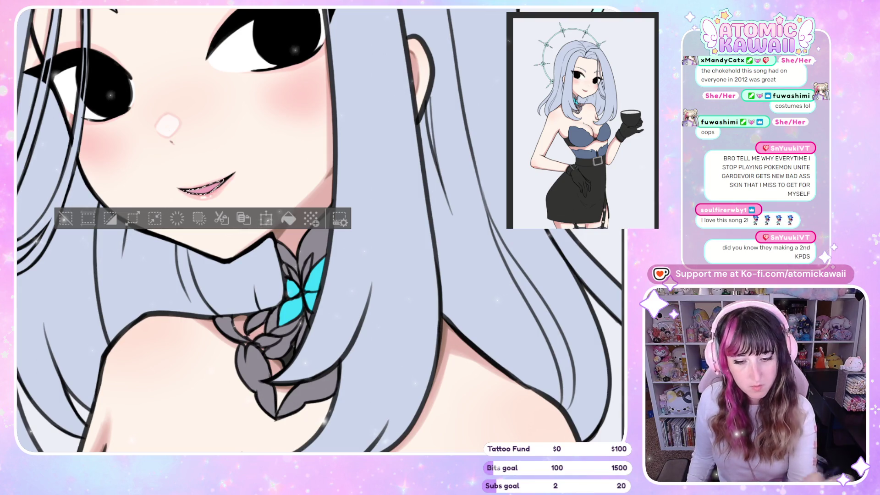
click(289, 218)
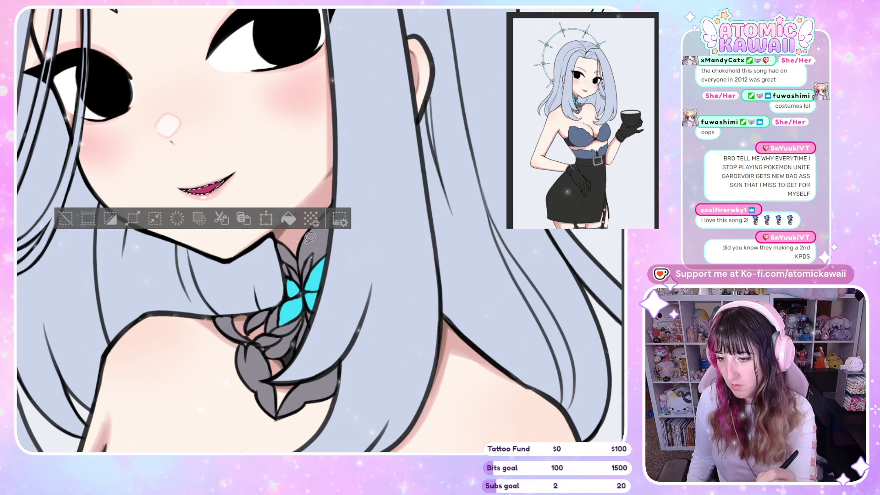
key(ctrl+d)
key(h)
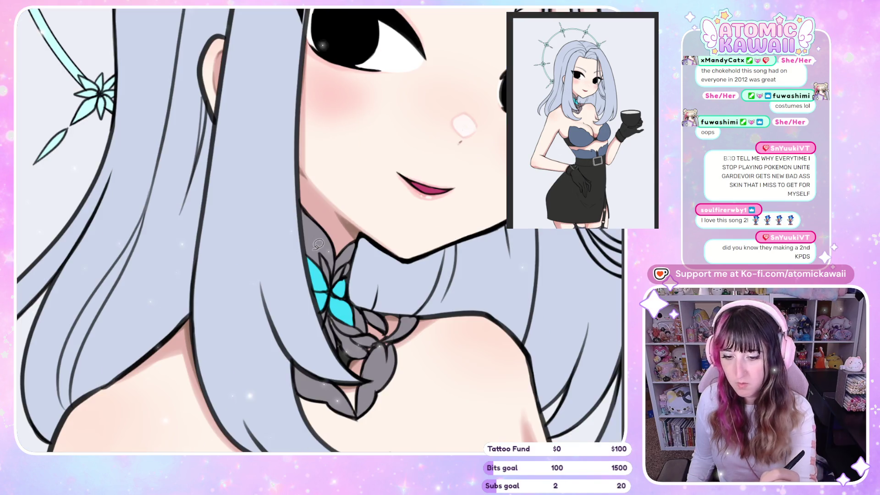
key(ctrl+0)
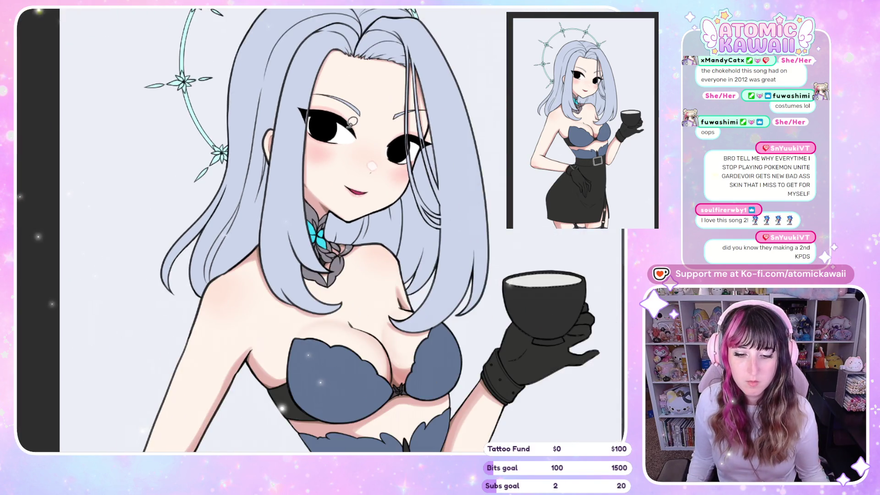
- Undo the magenta mouth fill, clear the selection, and view the full figure unmirrored
key(ctrl+z)
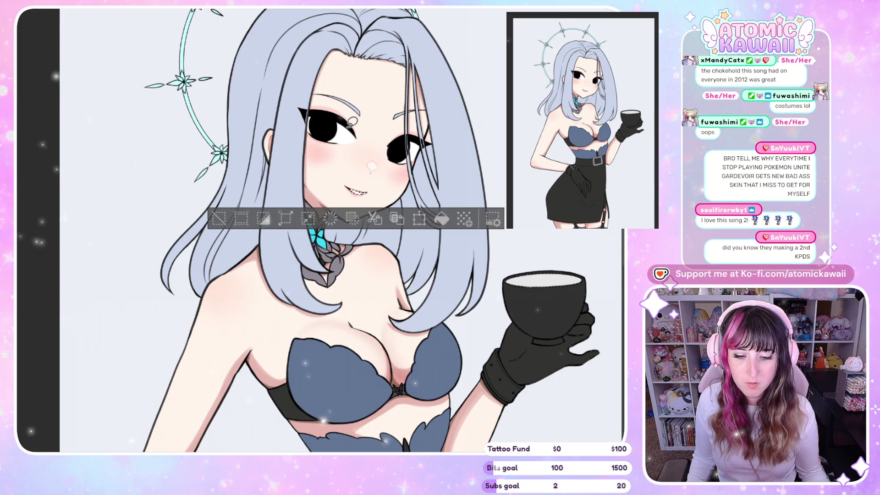
click(219, 219)
scroll(321, 207, up, 3)
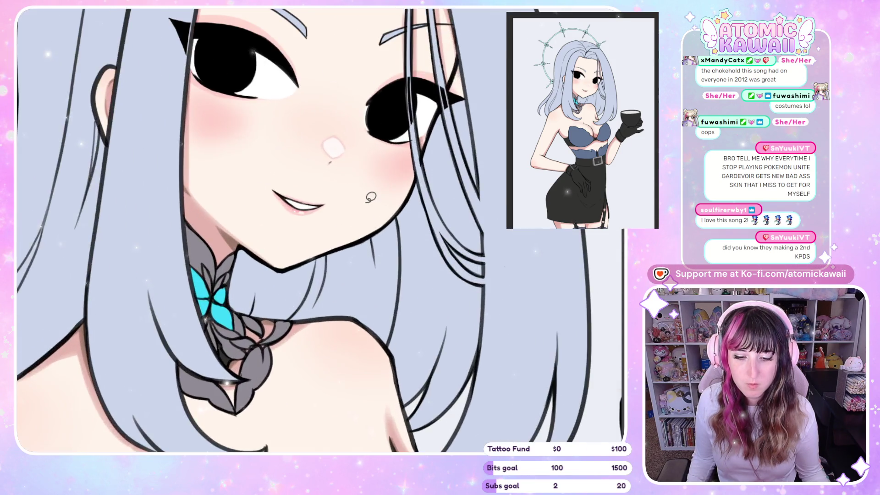
key(h)
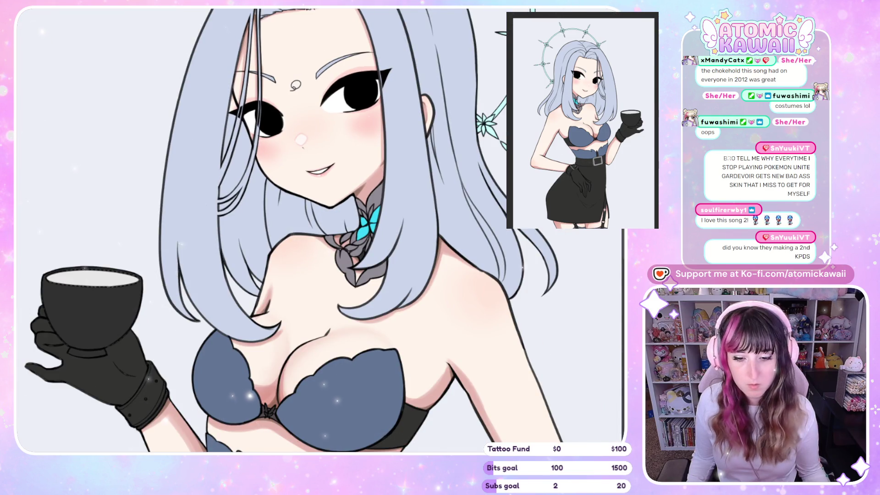
key(ctrl+0)
key(h)
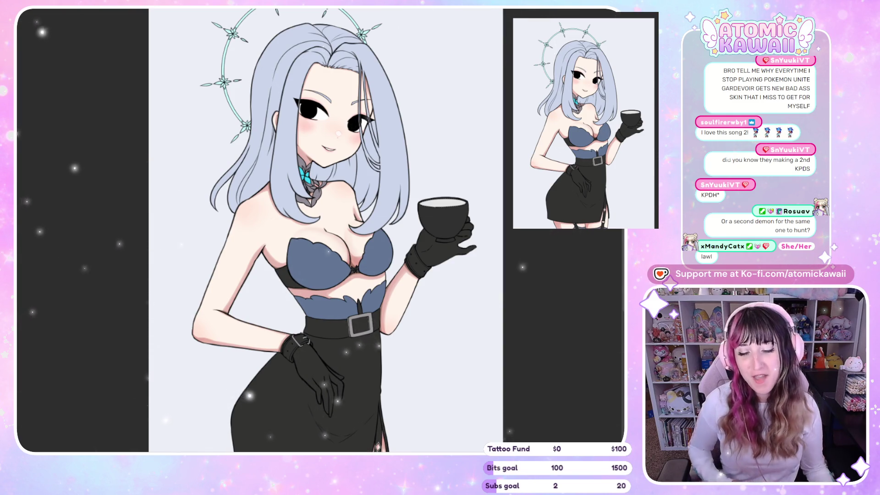
- Zoom in until the character's face and chest fill the view
scroll(281, 92, up, 2)
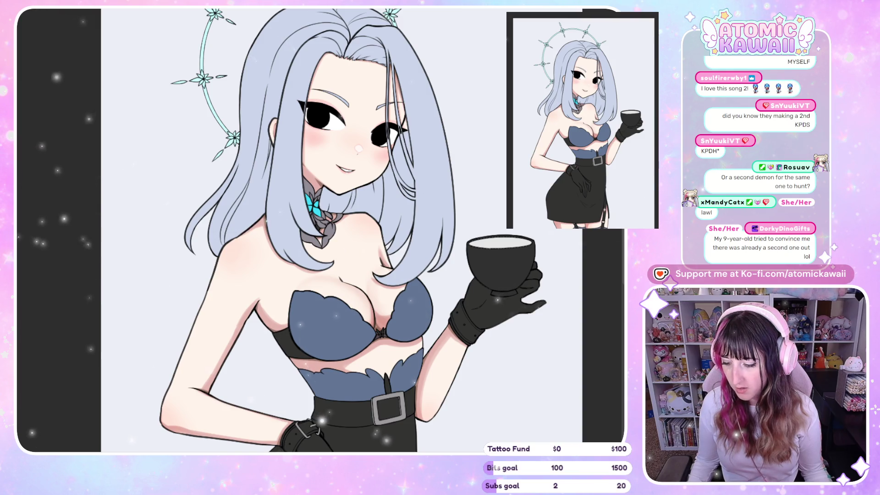
scroll(321, 229, up, 2)
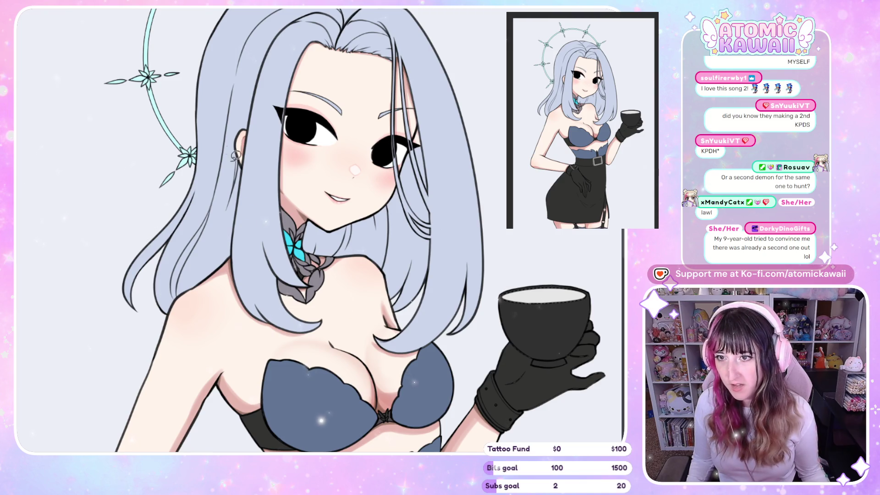
- Zoom into the eye and paint the black iris further into the eye white
mouse_move(235, 156)
mouse_down()
mouse_move(331, 130)
mouse_move(423, 86)
mouse_up()
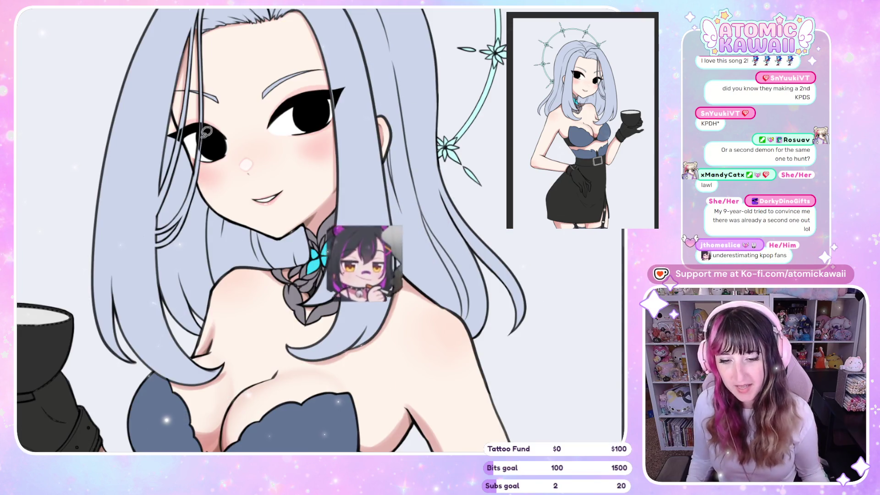
scroll(298, 43, up, 2)
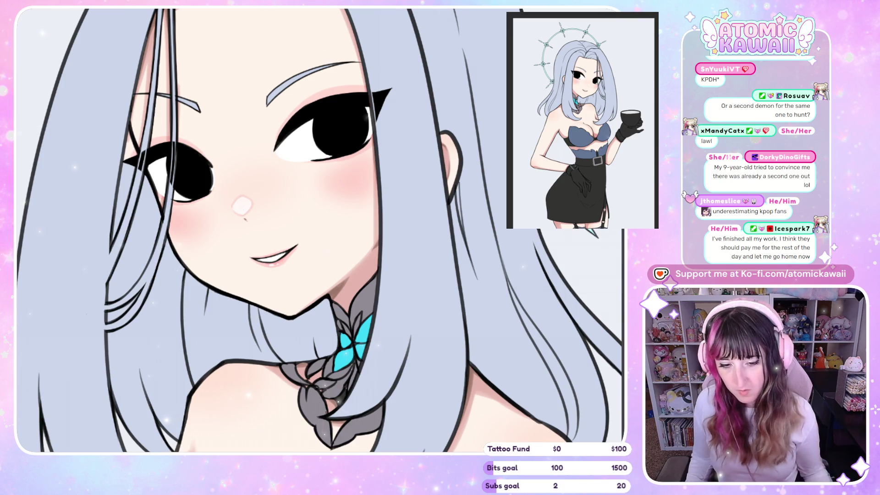
scroll(397, 98, up, 2)
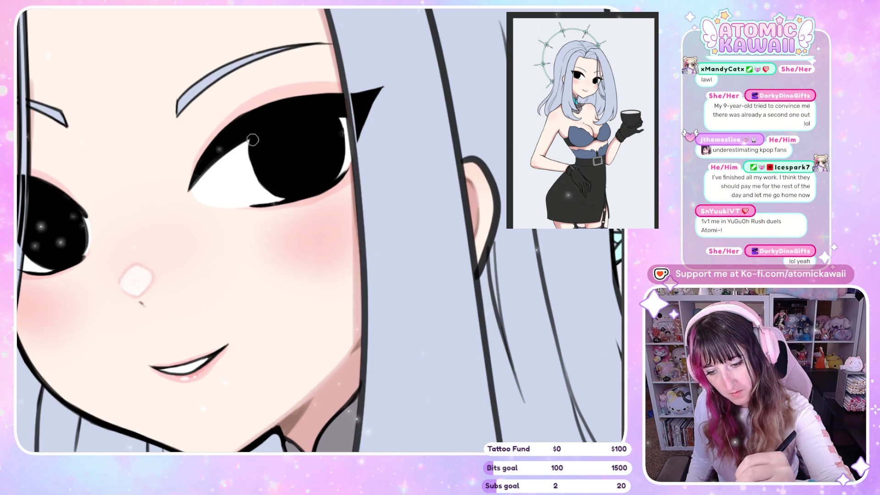
drag(254, 157, 269, 188)
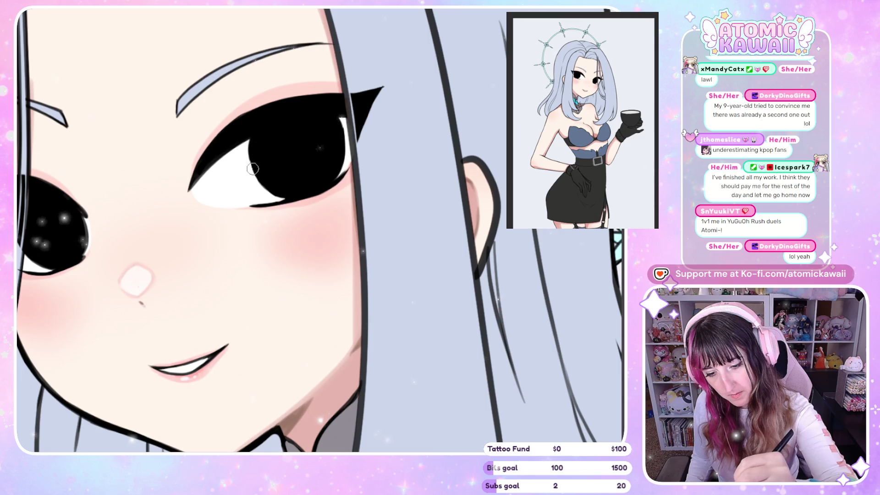
- Flip the view back and forth to check the eye, then zoom out to the whole head
key(h)
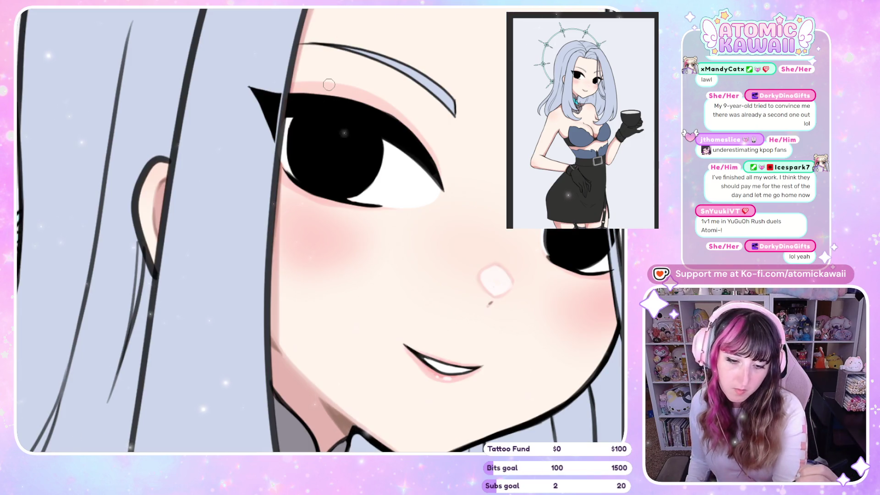
key(h)
key(h)
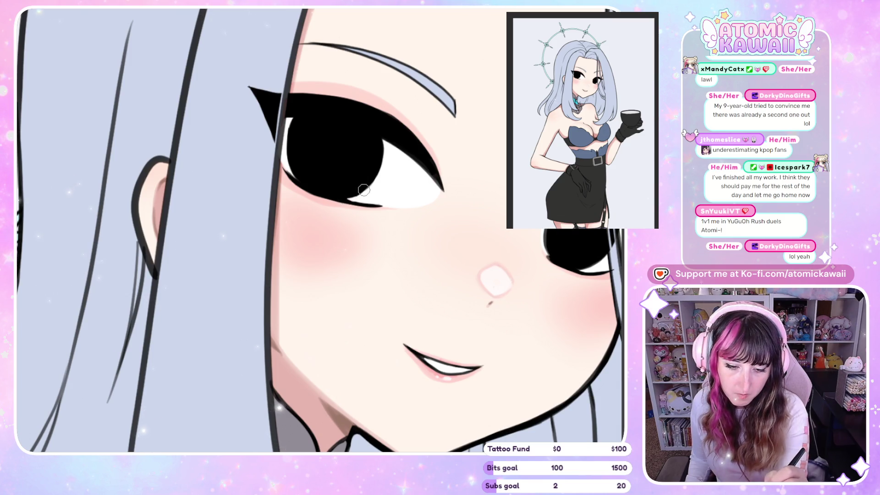
key(h)
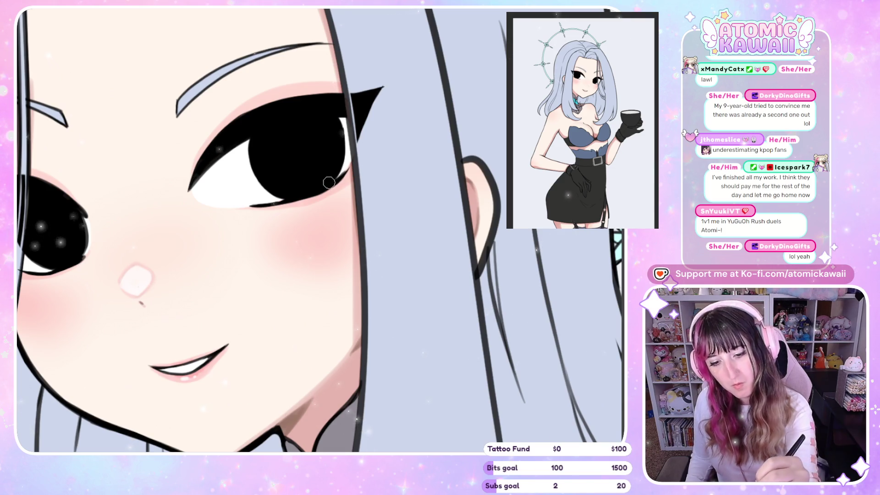
key(h)
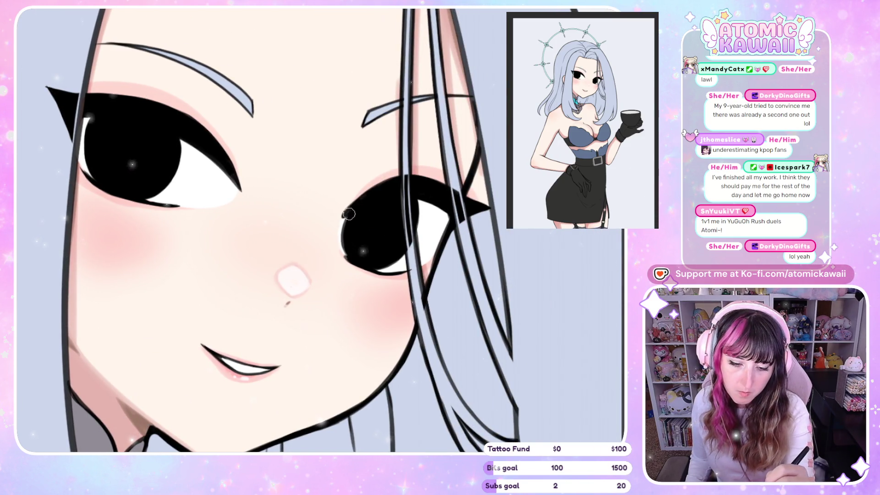
key(h)
key(h)
key(ctrl+minus)
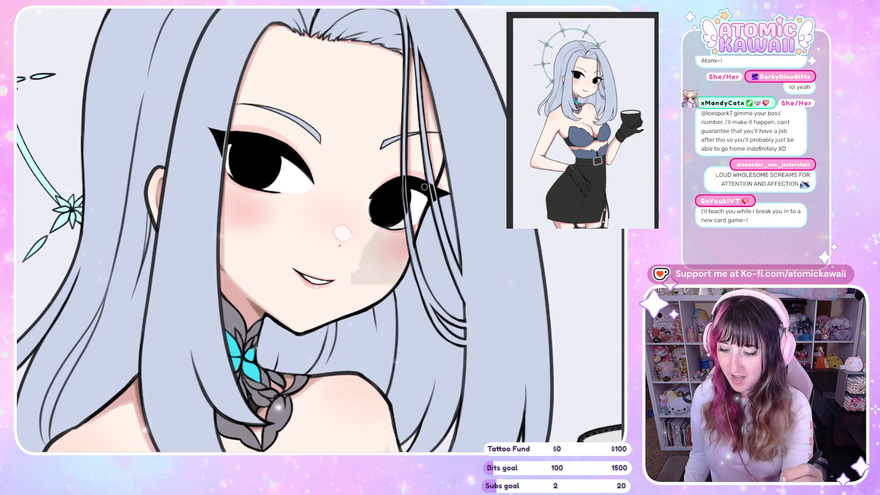
- Toggle between mirrored and normal views several times to compare the face's symmetry
key(h)
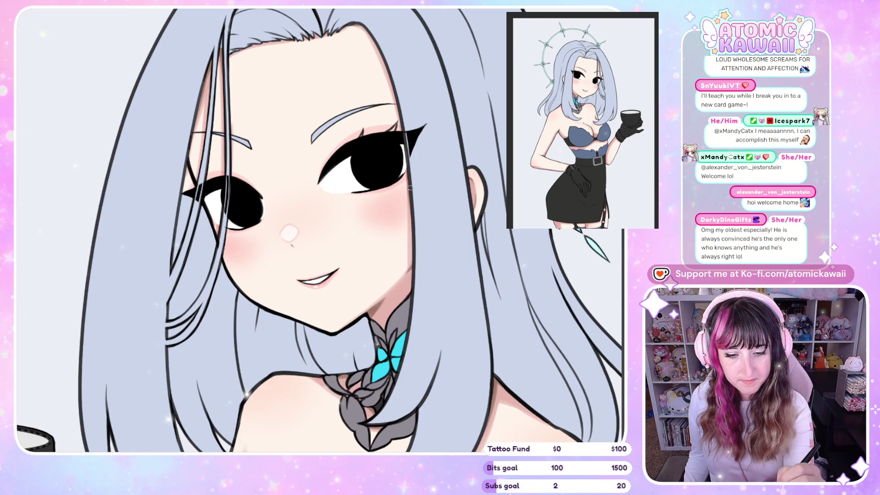
key(h)
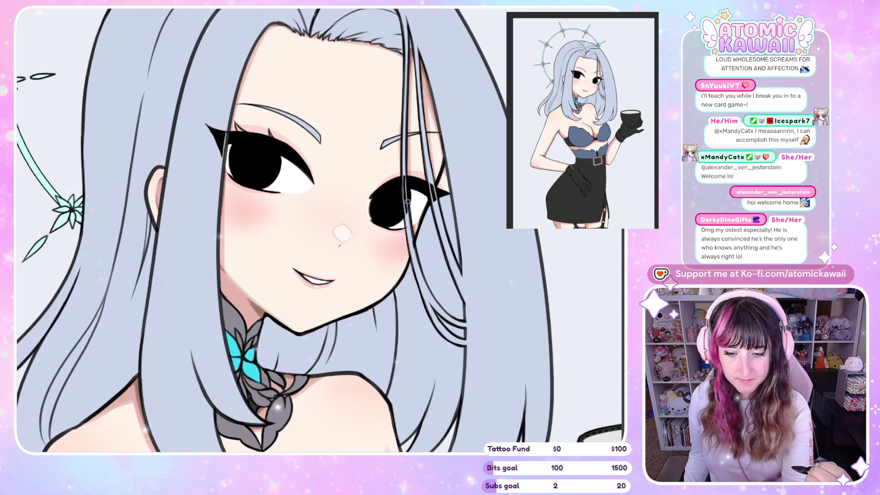
key(h)
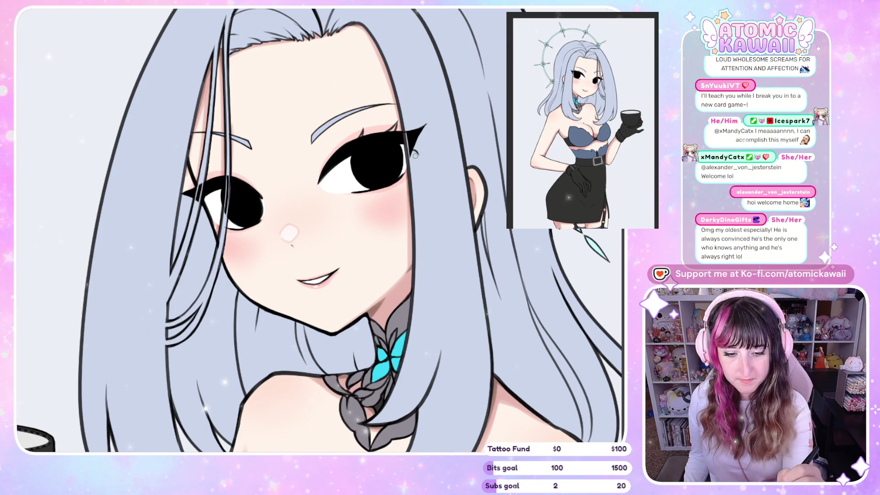
key(h)
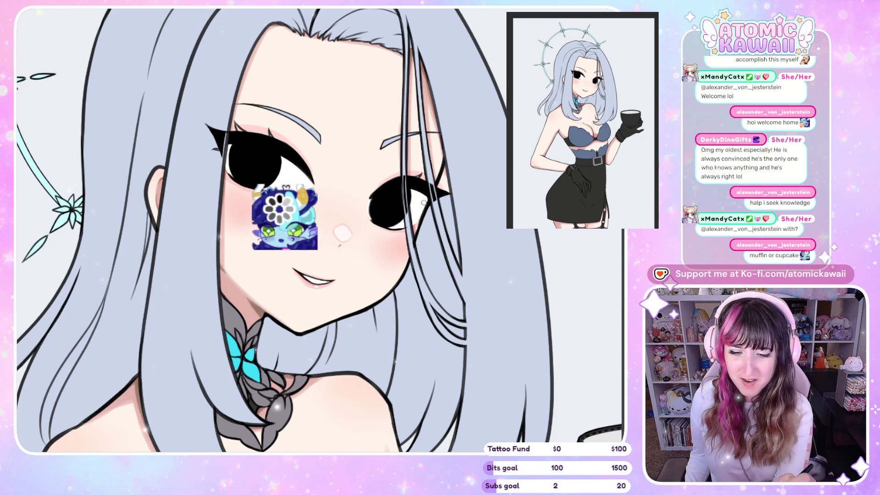
key(h)
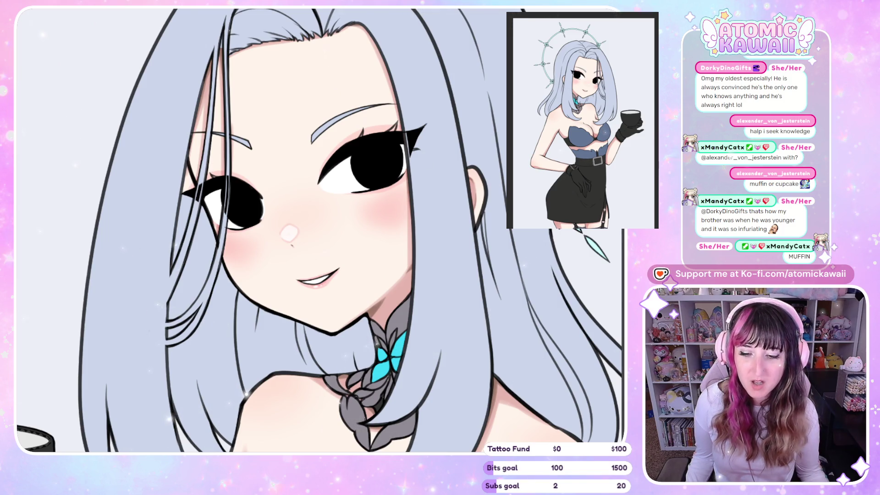
- Tilt and zoom the view onto the eyes, comparing them mirrored and normal
key(h)
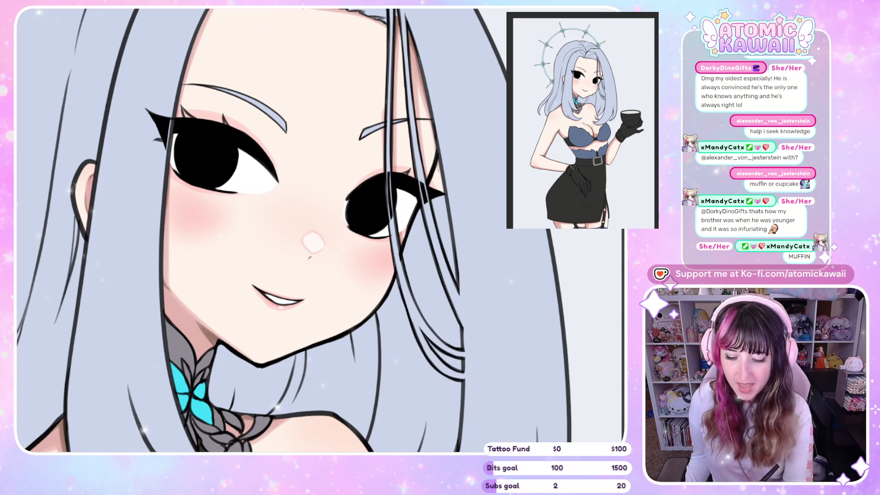
key(minus)
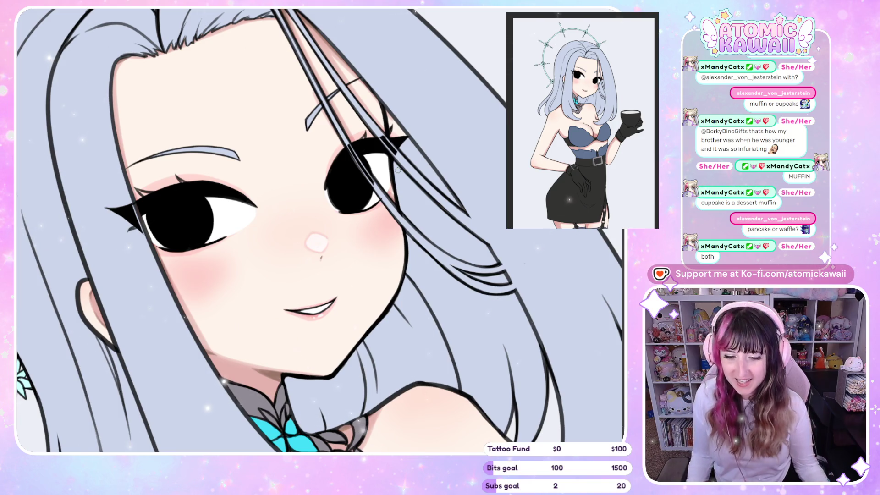
scroll(398, 170, up, 2)
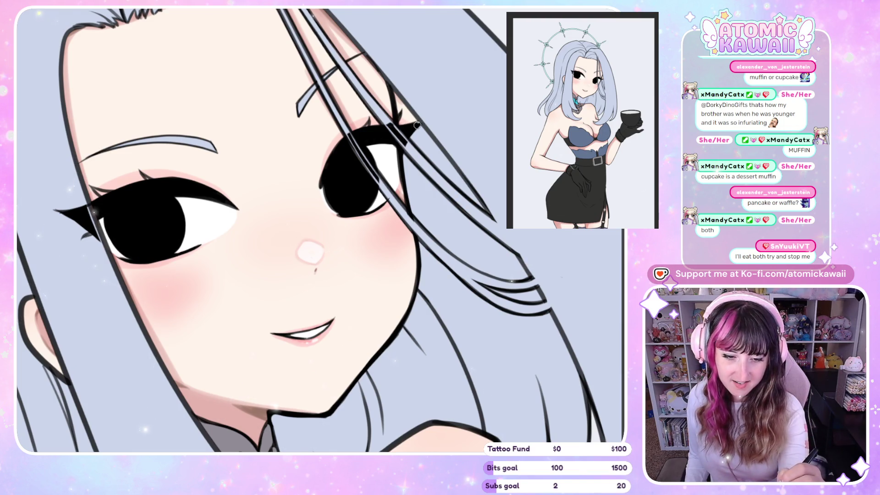
key(m)
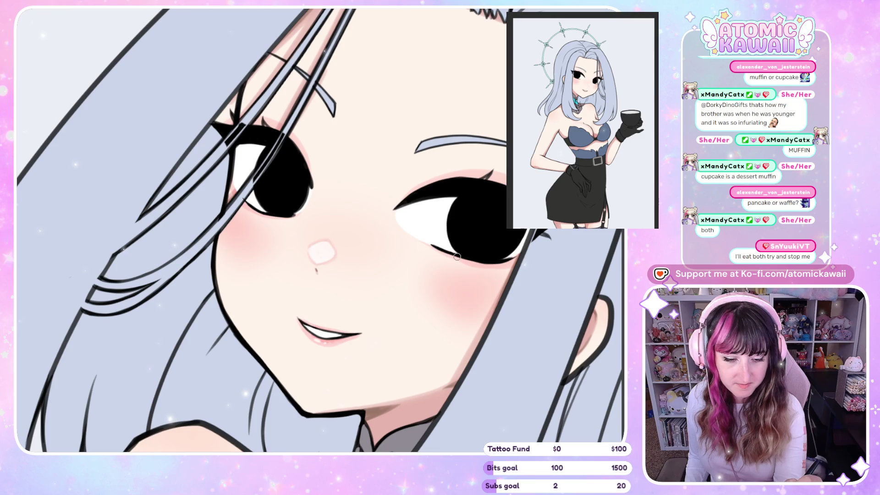
key(m)
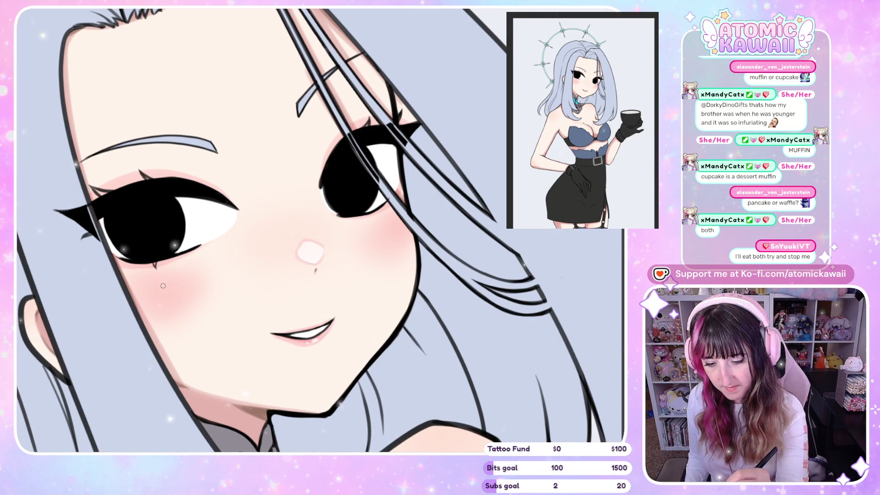
- Repeatedly mirror the face to check its balance, ending in normal orientation
key(h)
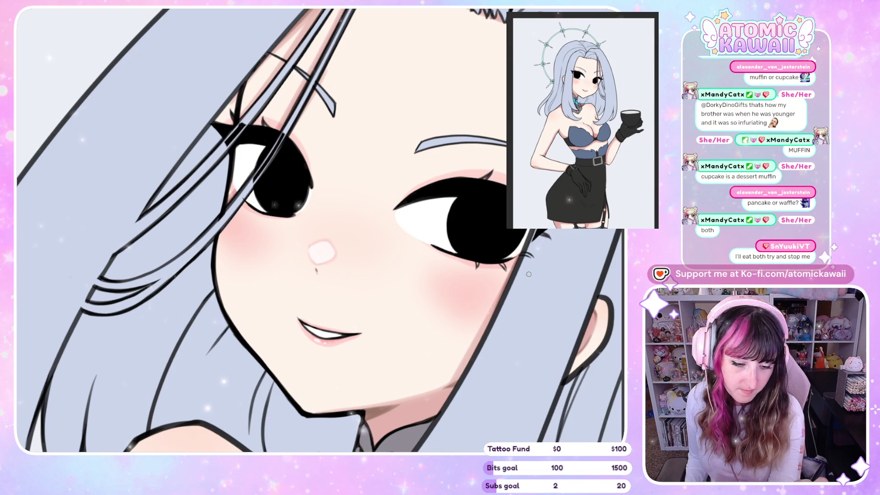
key(h)
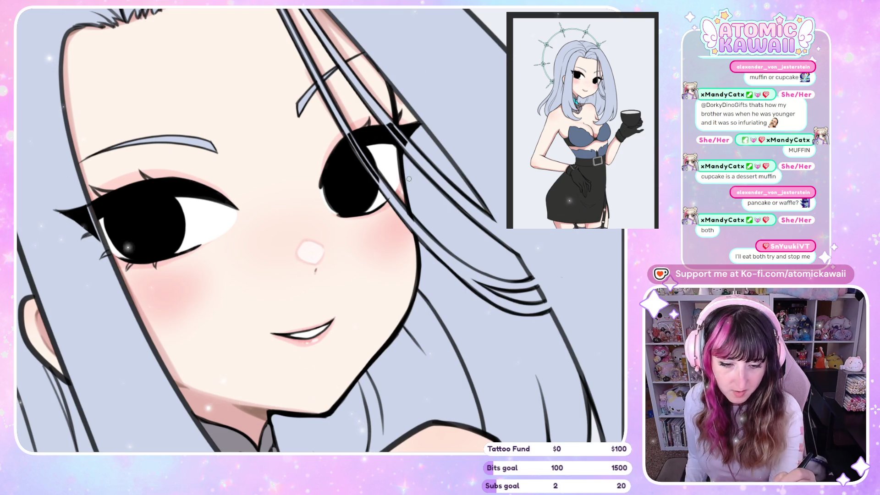
key(h)
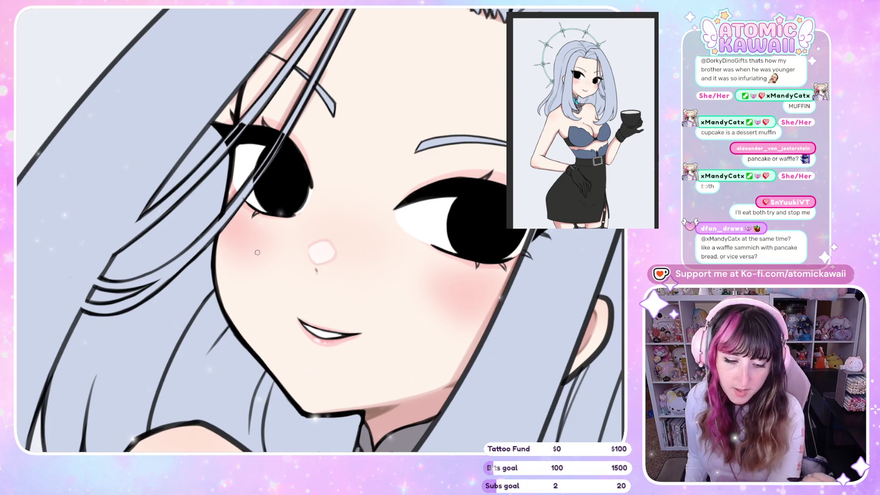
key(h)
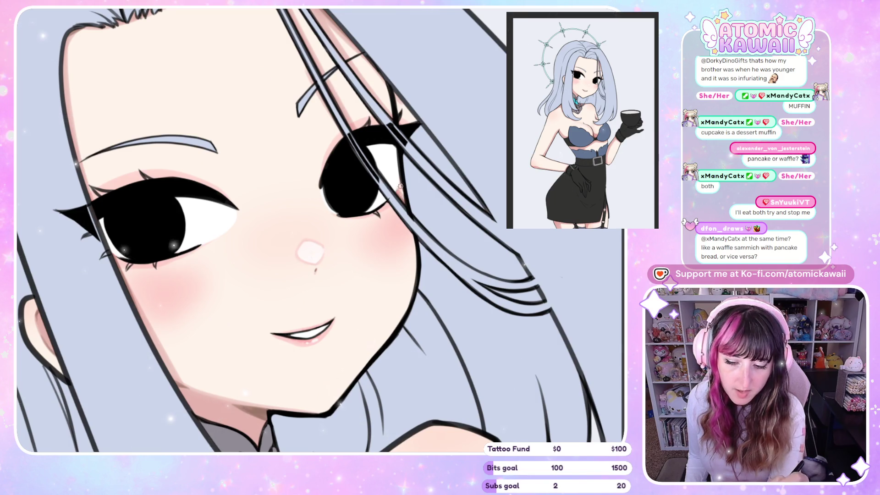
key(h)
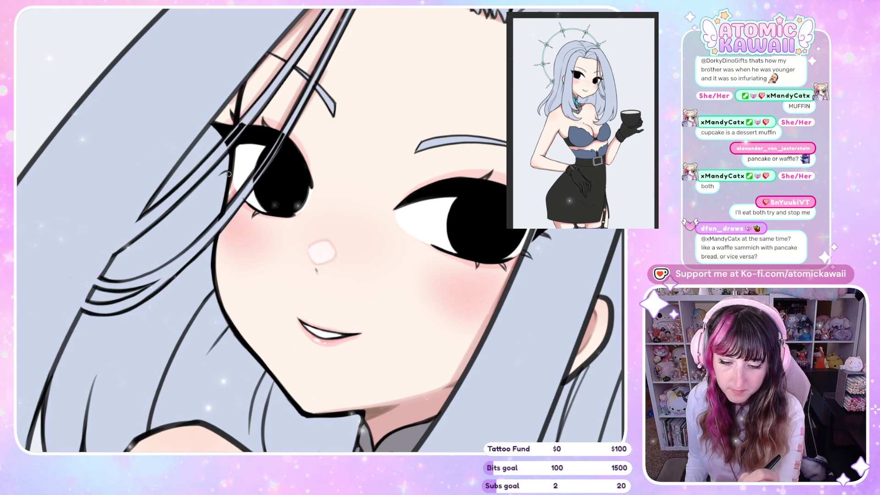
key(h)
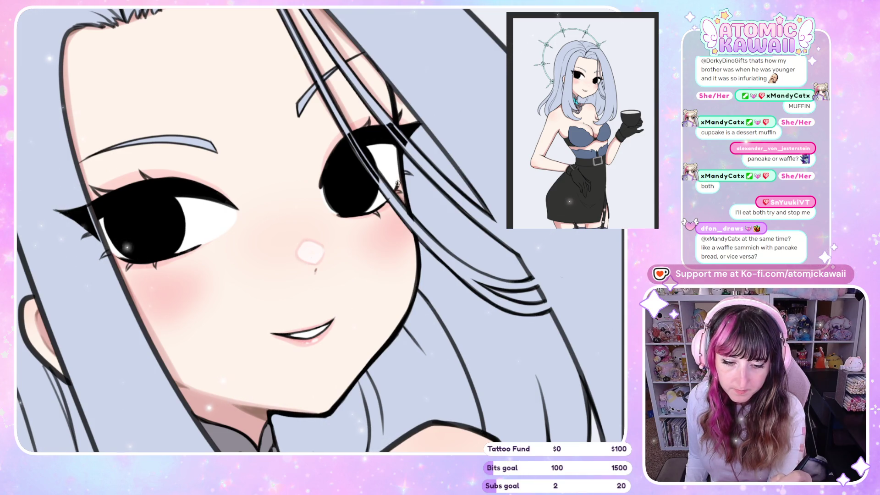
key(h)
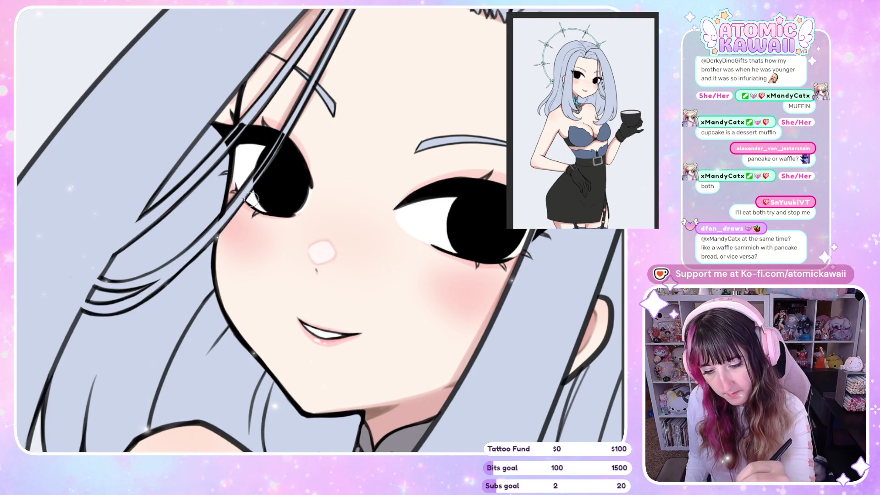
key(h)
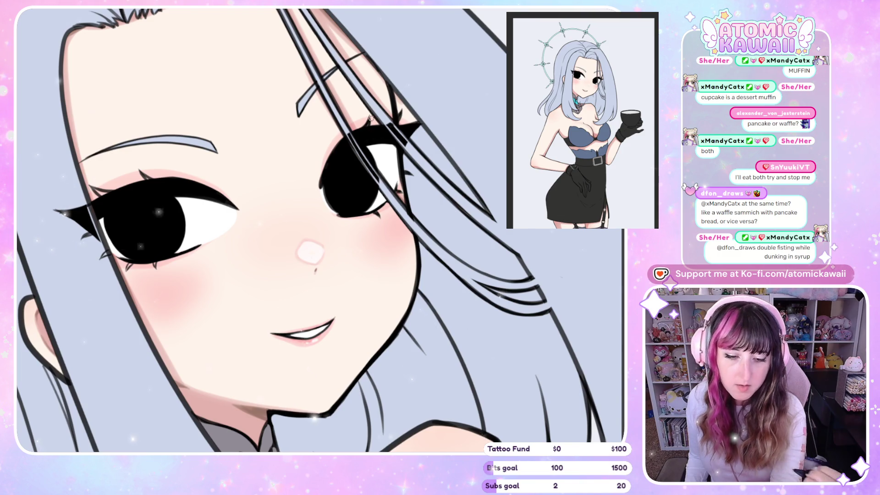
- Compare the touched-up eyes in mirrored and normal views
key(h)
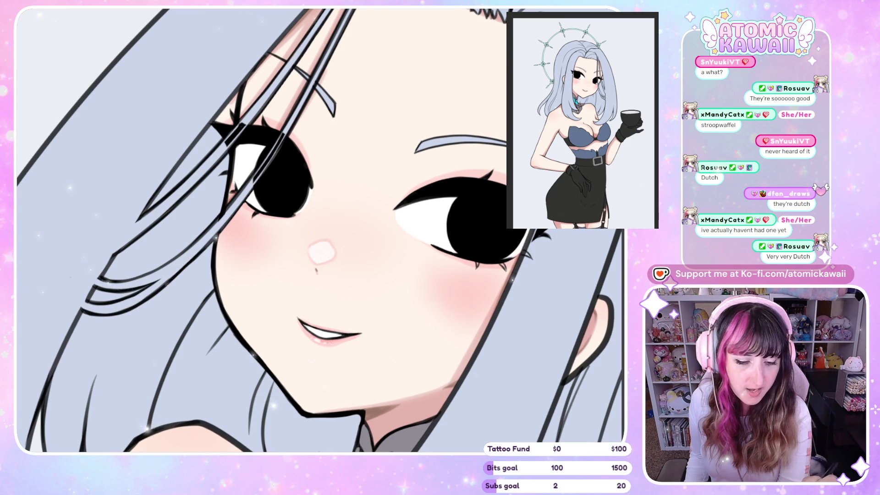
key(h)
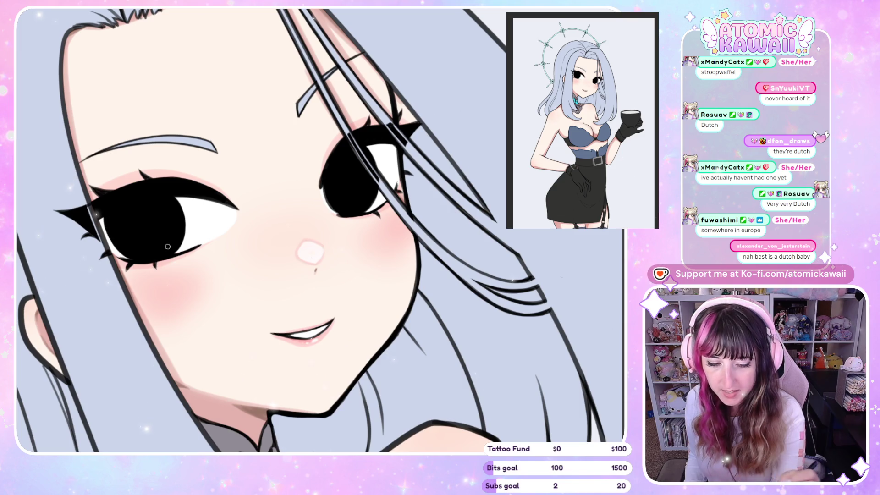
key(h)
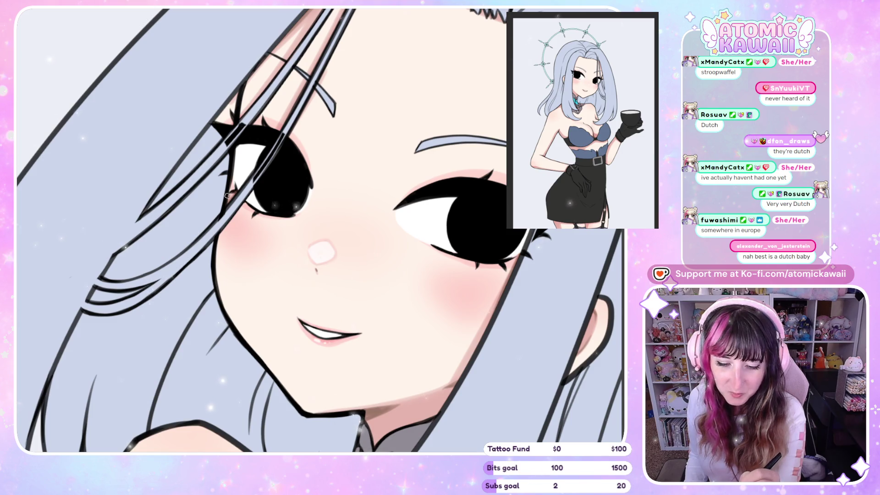
- Restore normal orientation, zoom out to the upper body and halo, and tilt the canvas
key(h)
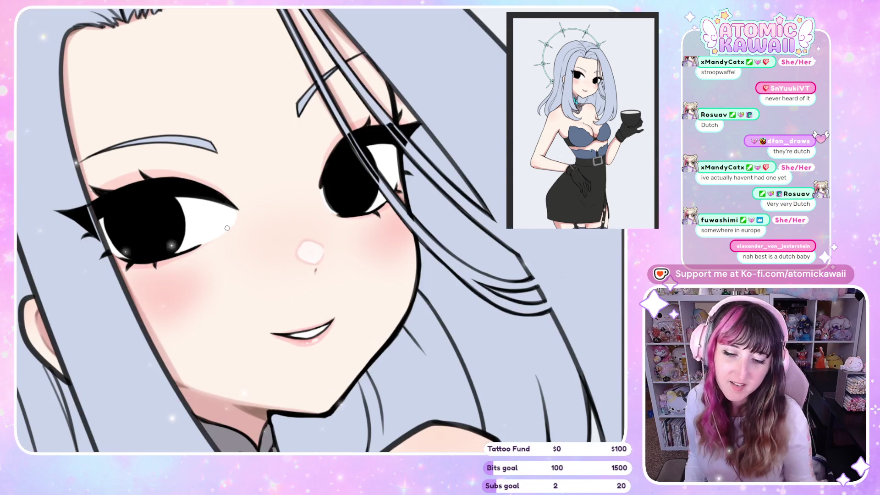
scroll(227, 228, down, 3)
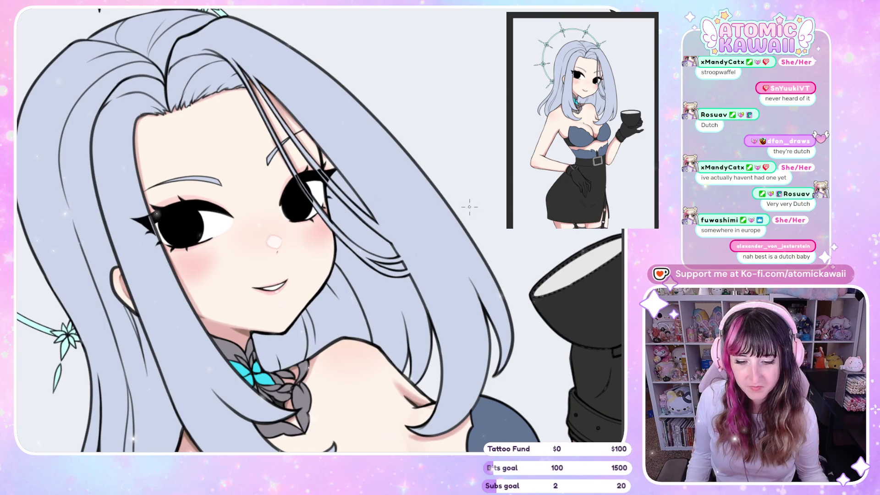
scroll(469, 206, down, 3)
drag(399, 110, 420, 59)
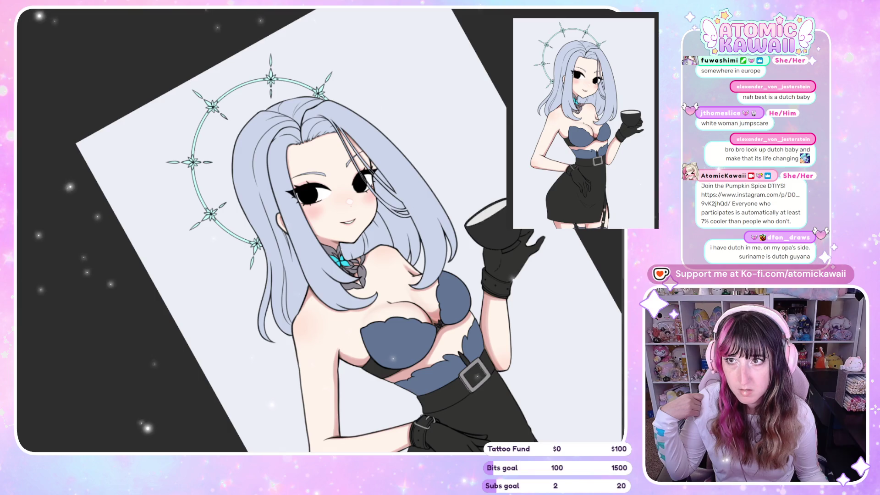
- Zoom into the face and repeatedly mirror it to check the lashes and eye corners
scroll(375, 285, up, 8)
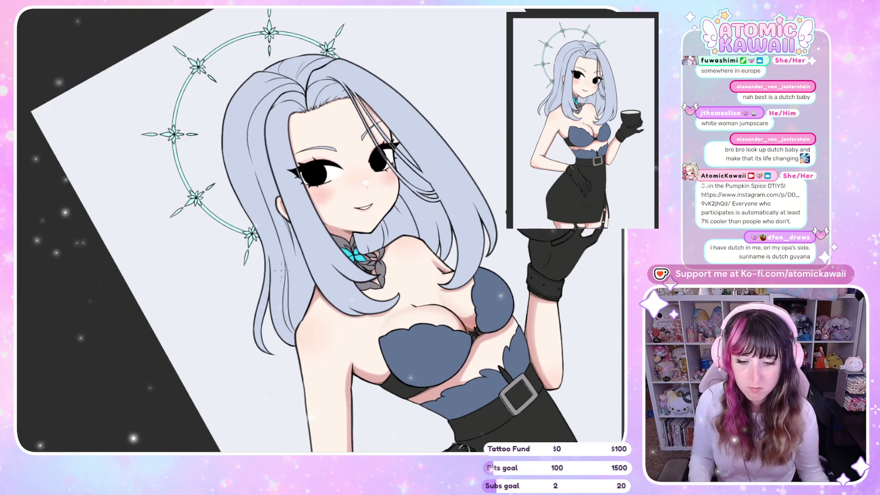
scroll(375, 285, up, 1)
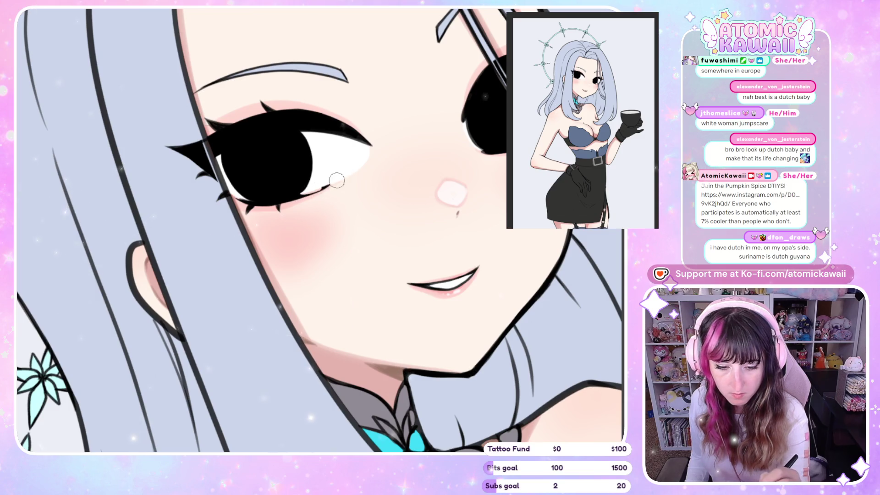
key(h)
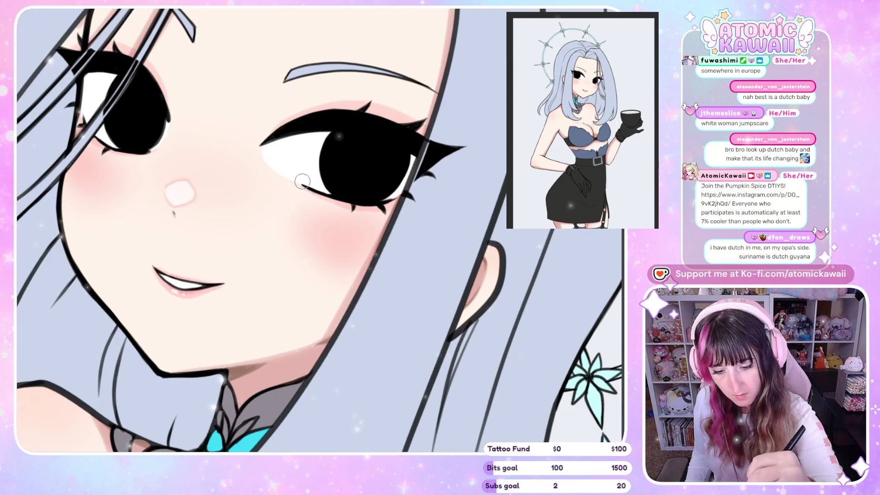
key(h)
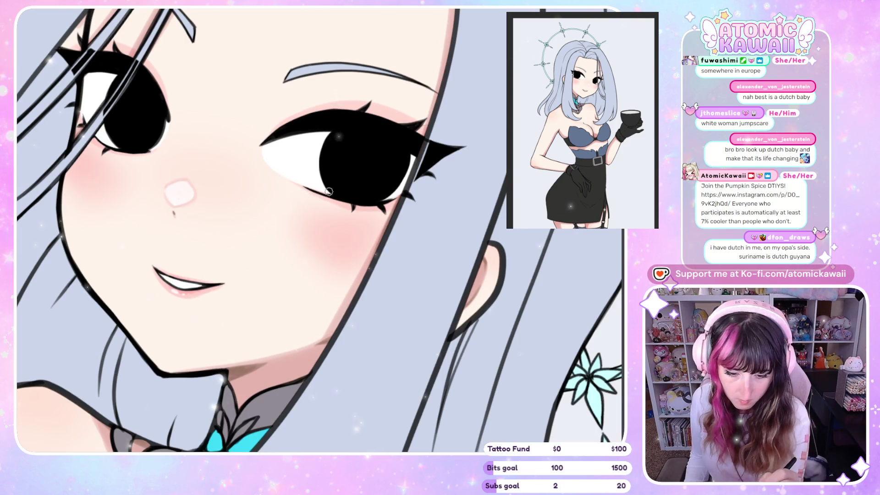
key(h)
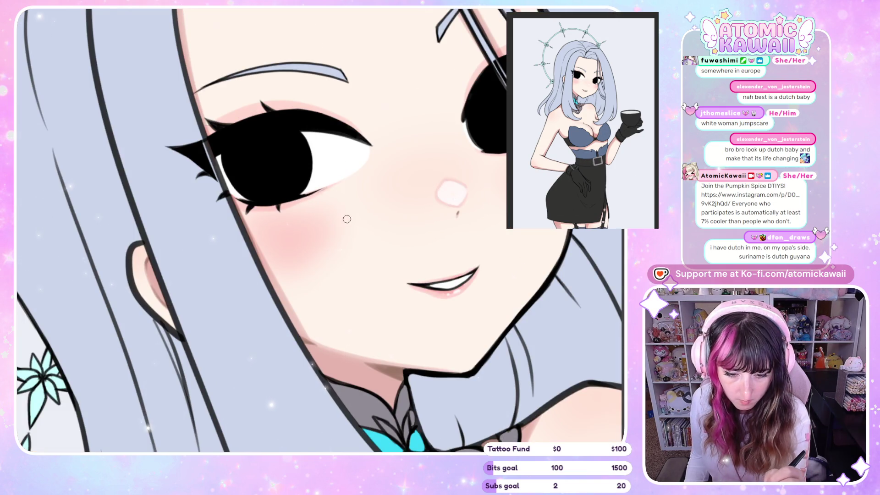
key(h)
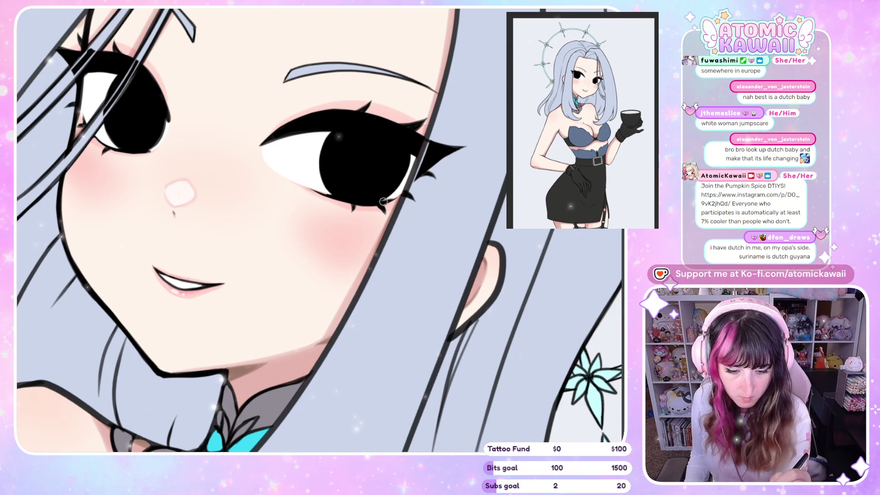
key(h)
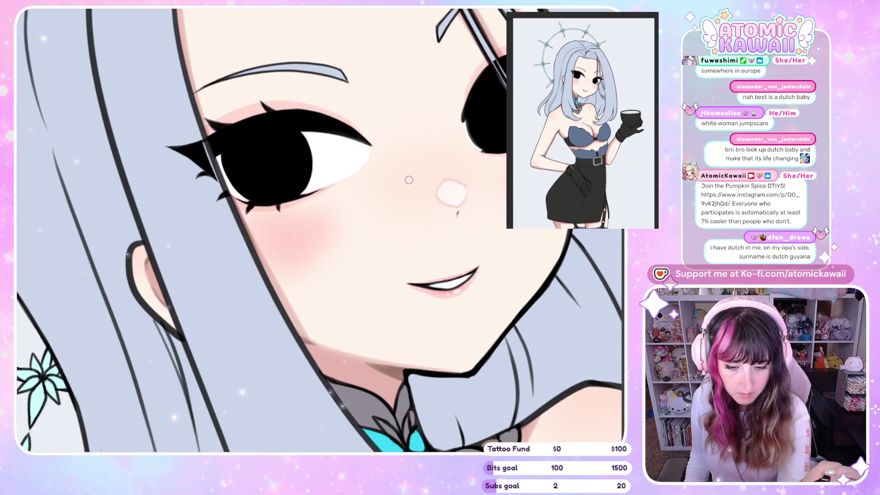
key(h)
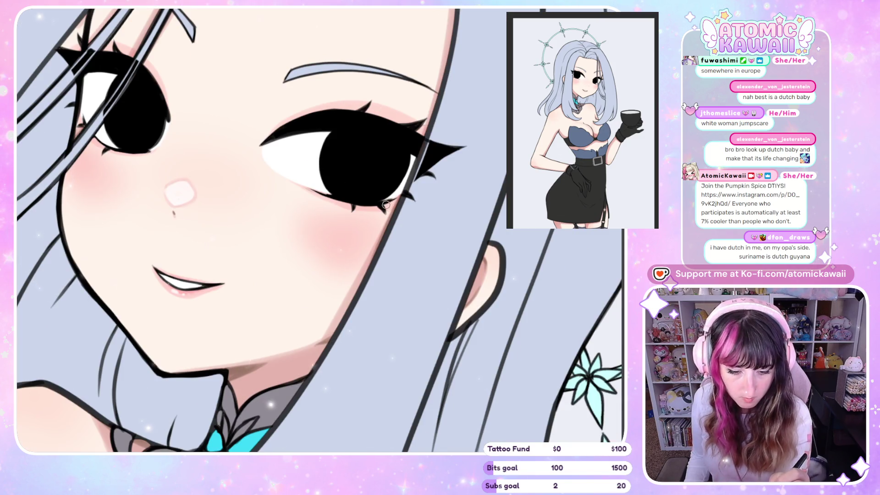
key(h)
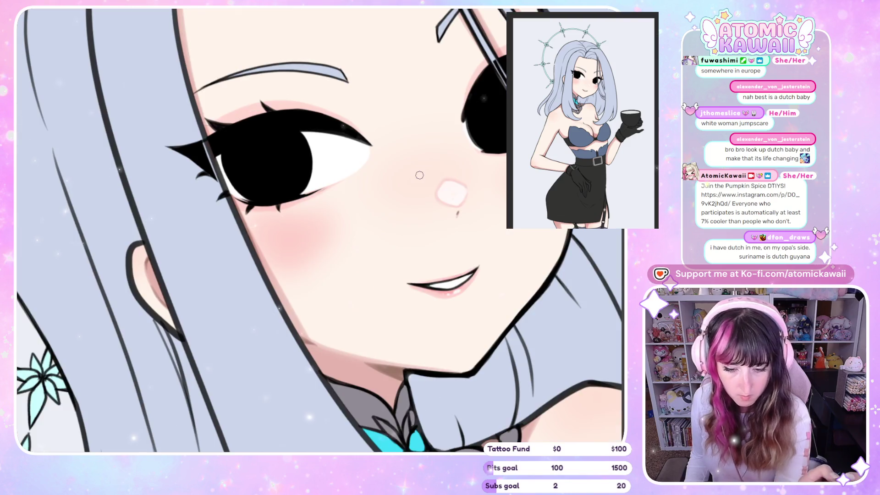
key(h)
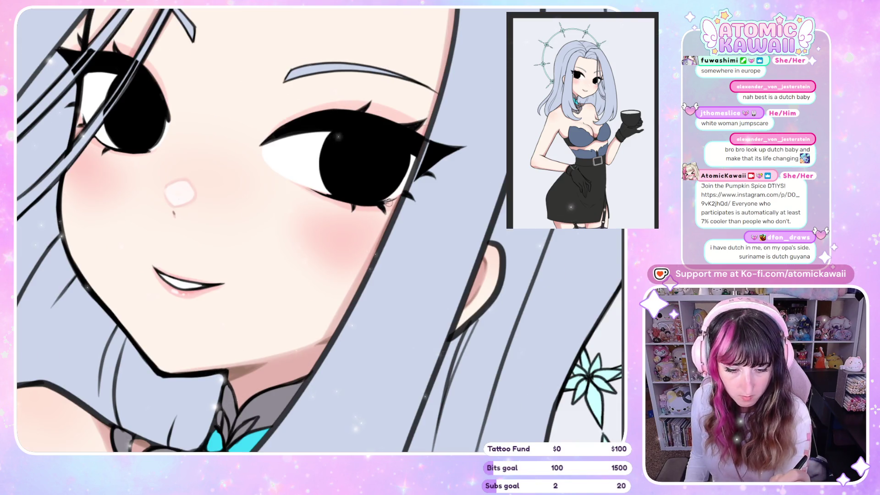
key(h)
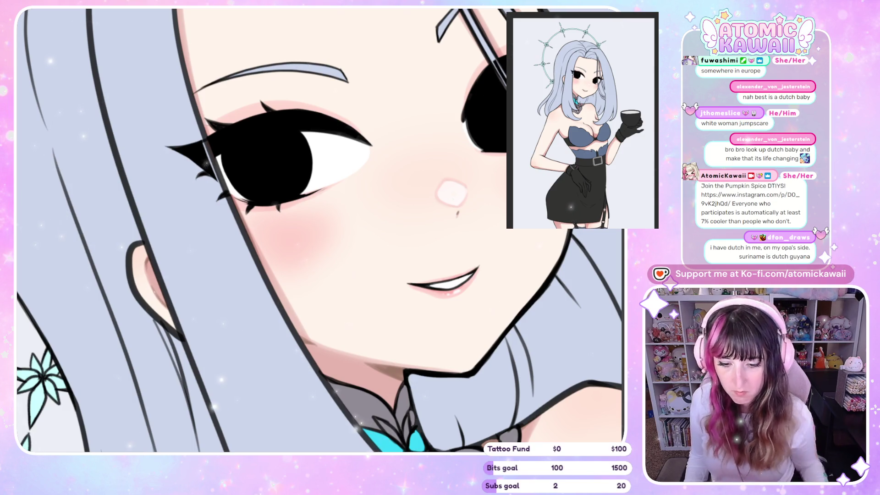
- Zoom out, straighten the canvas rotation, and review the figure mirrored then normal
scroll(505, 160, down, 10)
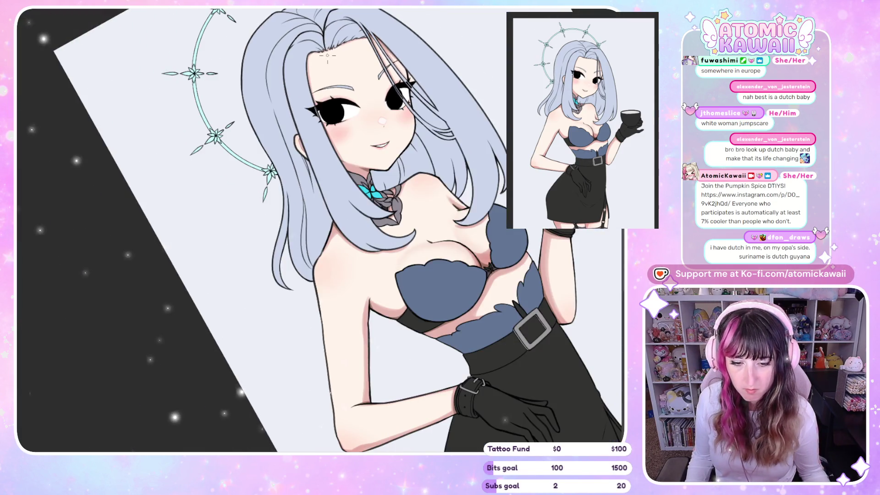
key(ctrl+at)
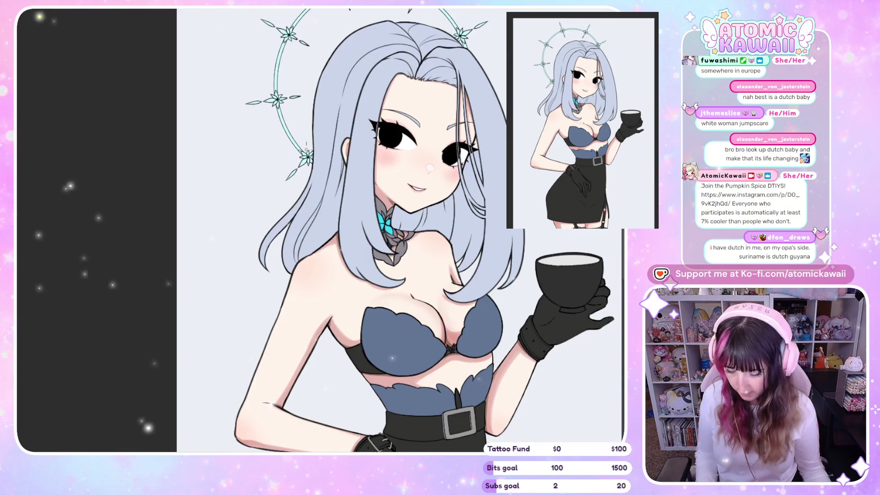
key(h)
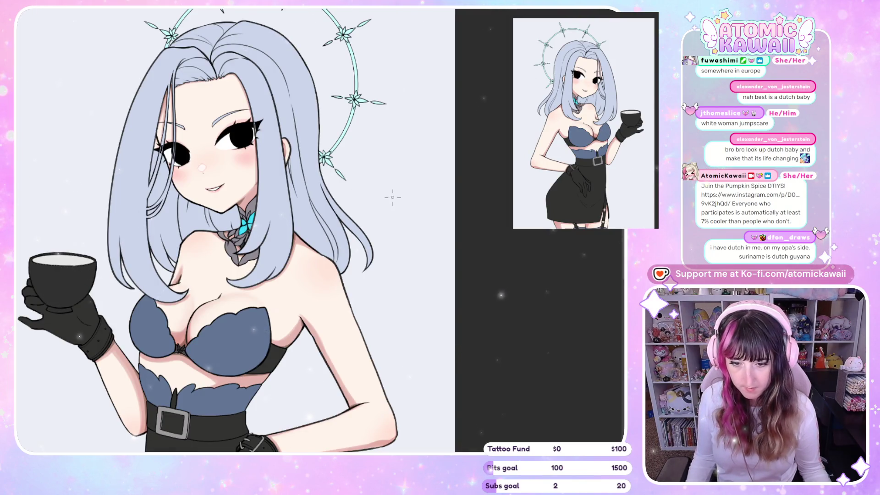
key(h)
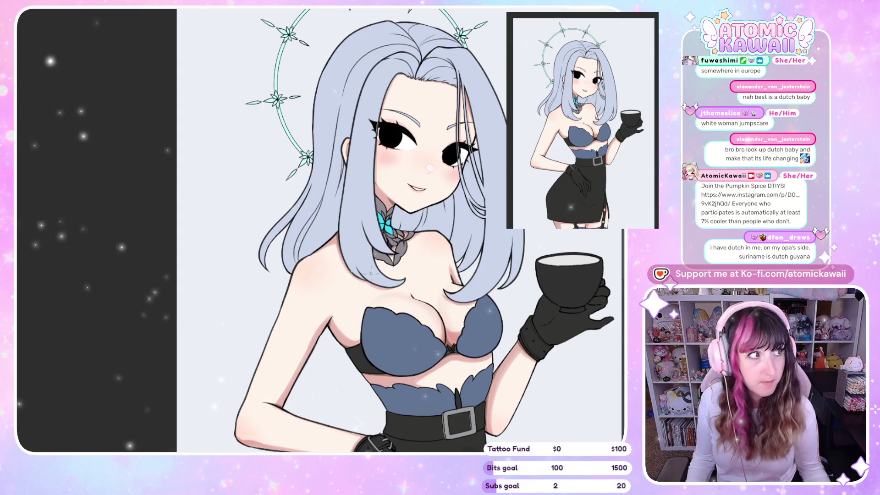
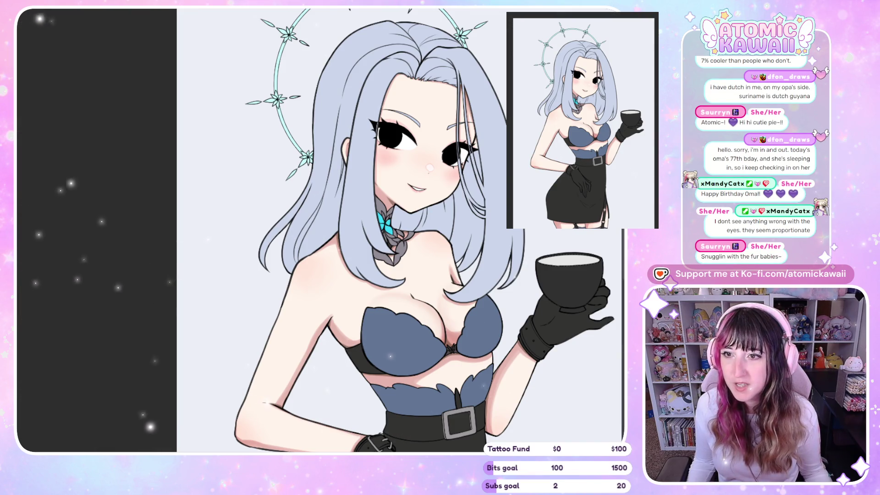
- Close and fill the open inner end of the eyebrow with a brush stroke
key(ctrl+minus)
scroll(494, 174, up, 5)
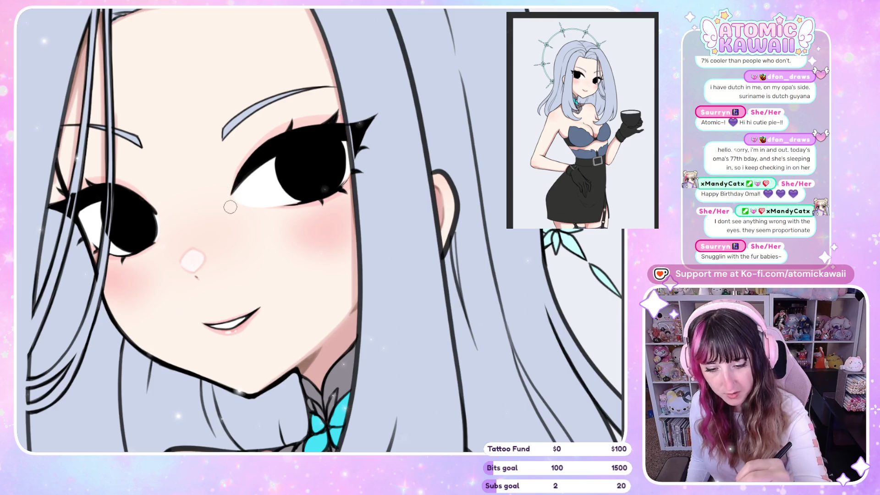
drag(223, 137, 269, 127)
- Flip the canvas view back and forth to check the face and figure proportions
key(h)
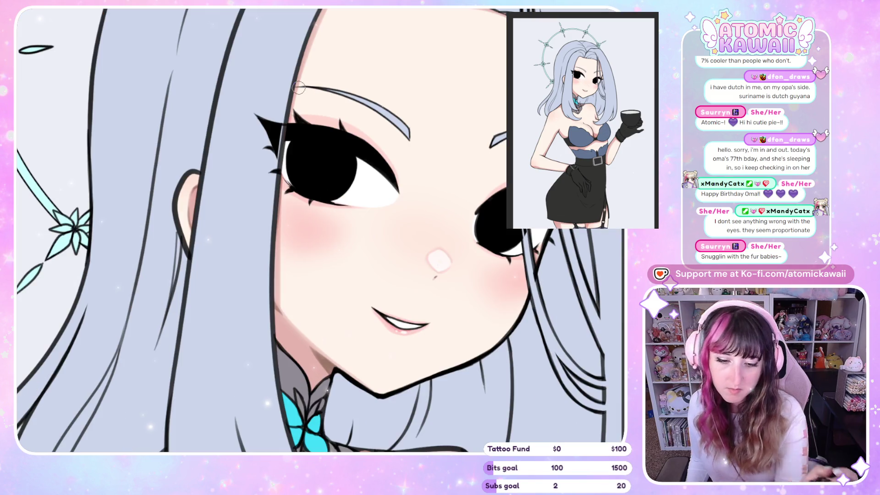
key(h)
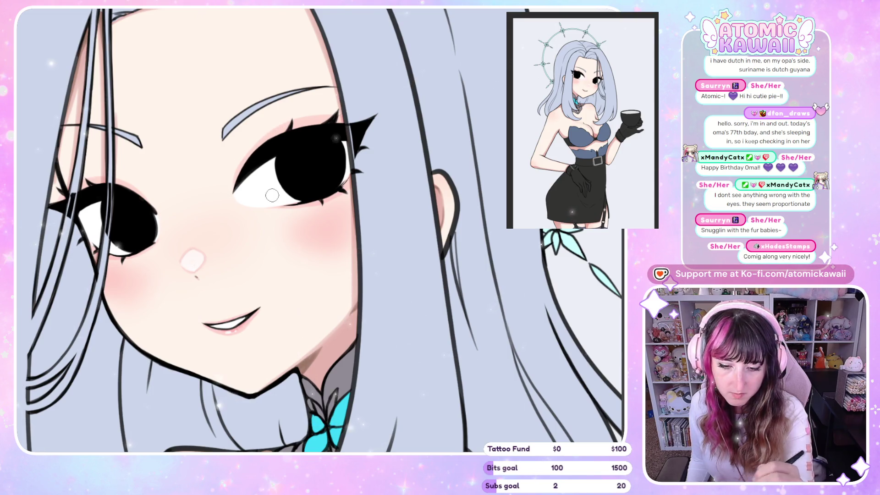
key(h)
key(h)
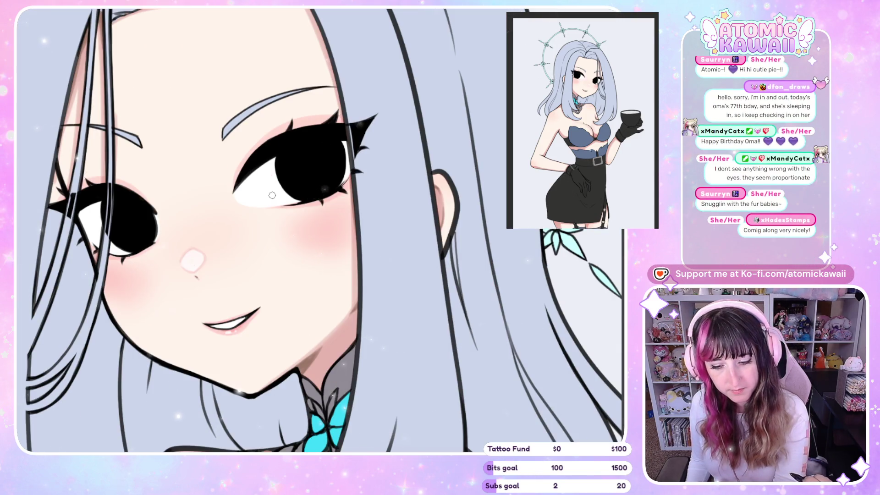
key(h)
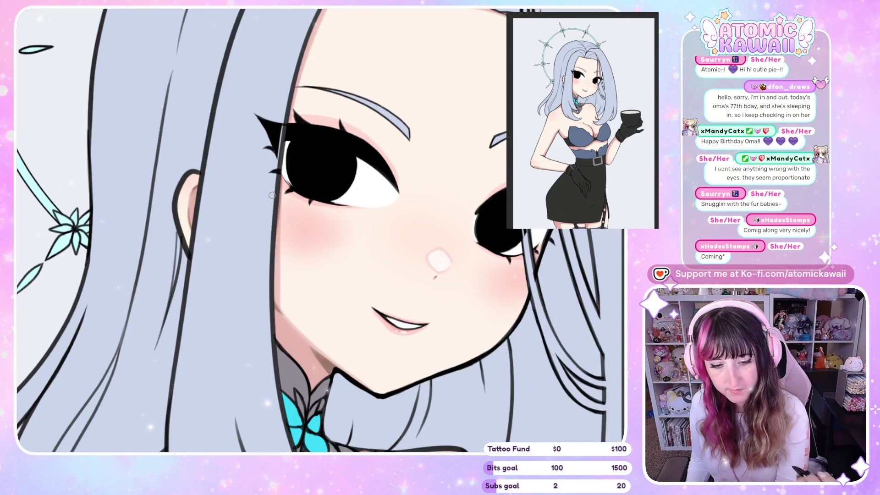
scroll(272, 189, down, 2)
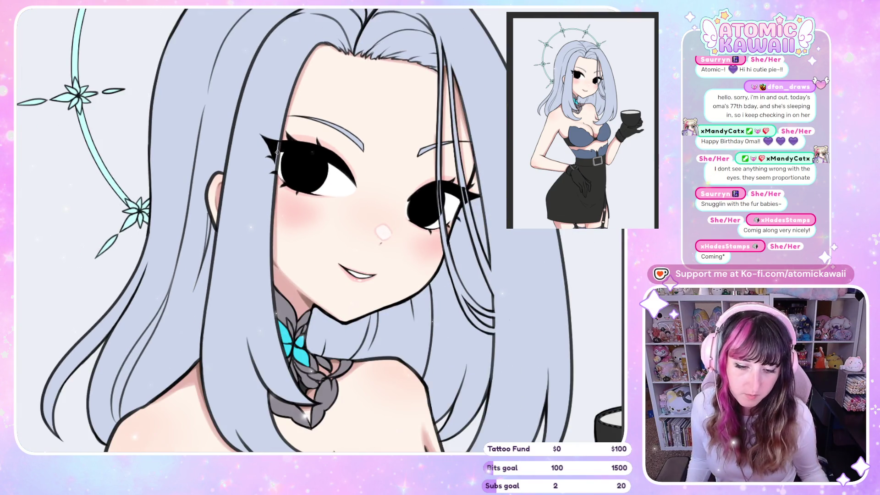
scroll(278, 153, up, 3)
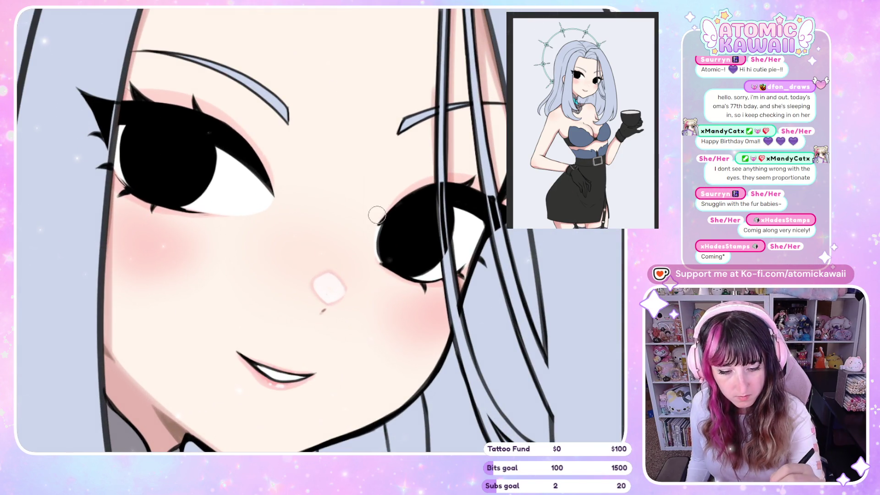
key(h)
key(h)
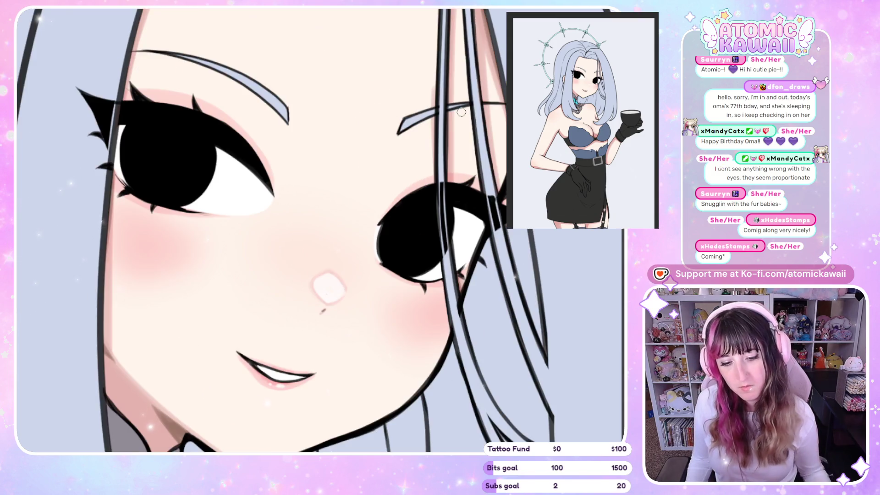
scroll(343, 89, down, 3)
key(h)
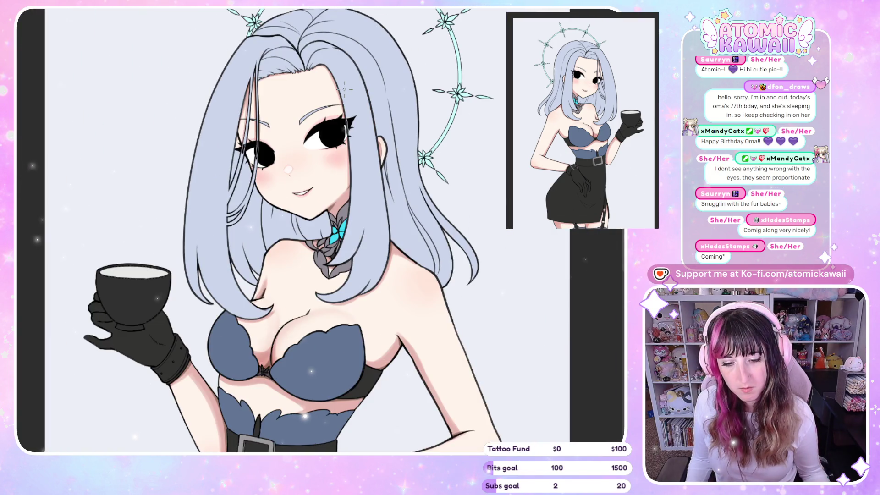
key(h)
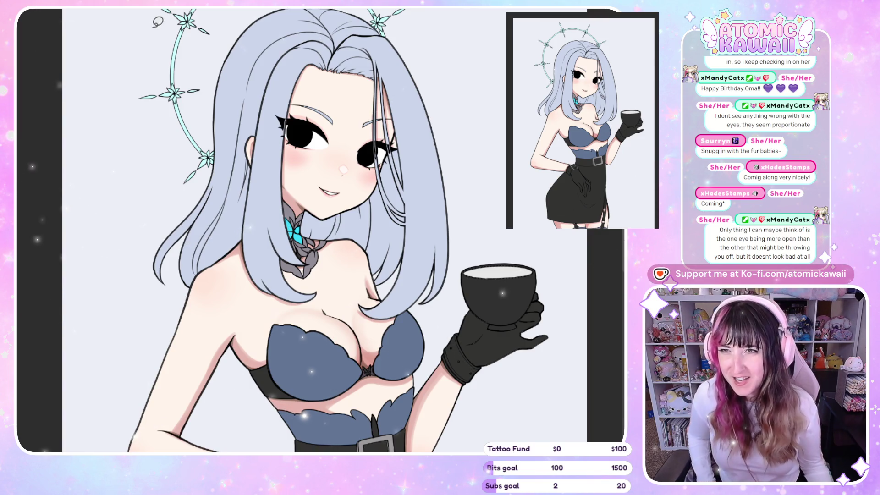
scroll(144, 110, up, 1)
scroll(262, 96, up, 5)
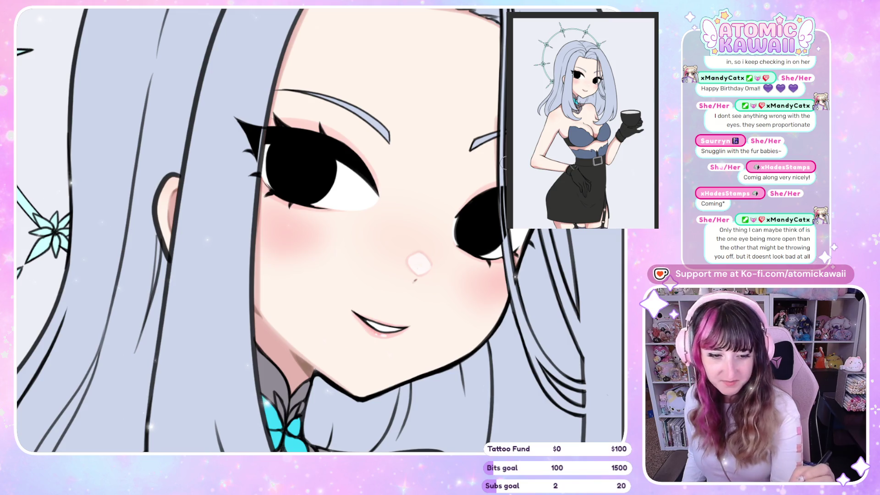
key(m)
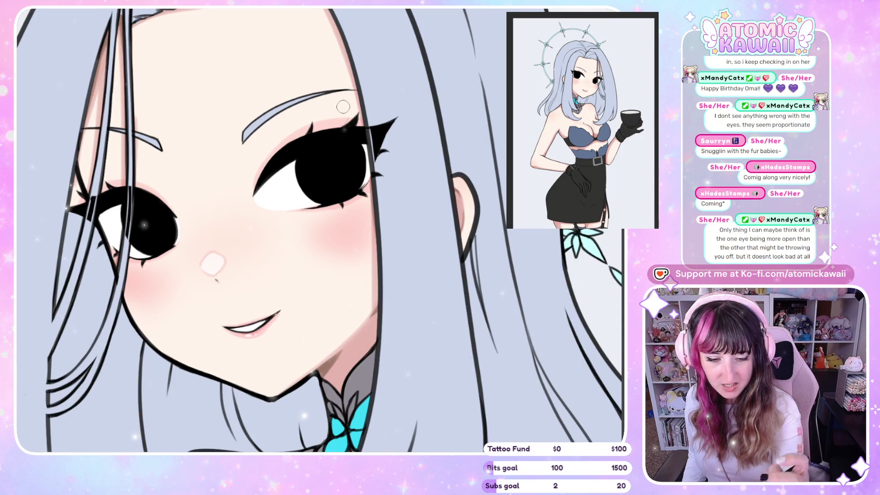
- Try a teal lasso fill on the first iris, then undo it
mouse_move(347, 155)
mouse_down()
mouse_move(320, 185)
mouse_move(337, 198)
mouse_move(348, 155)
mouse_up()
key(m)
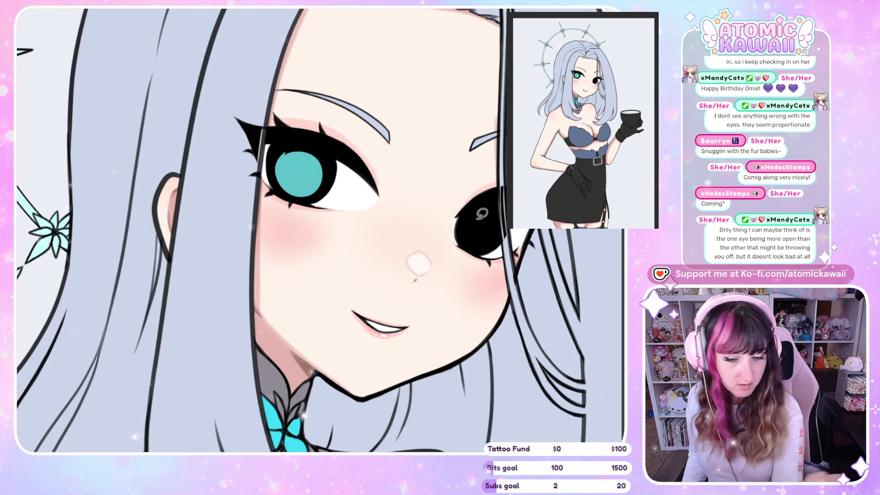
key(ctrl+z)
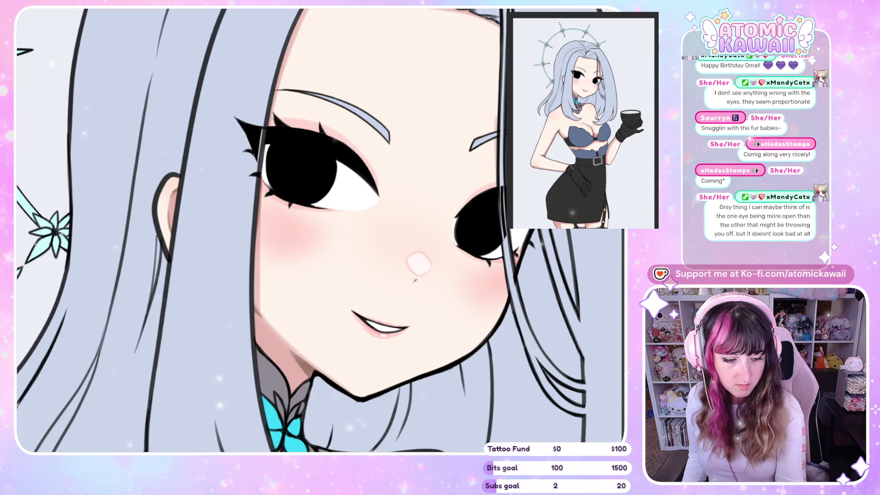
- Fill both irises cyan, then enlarge each fill after a mirrored check
click(321, 188)
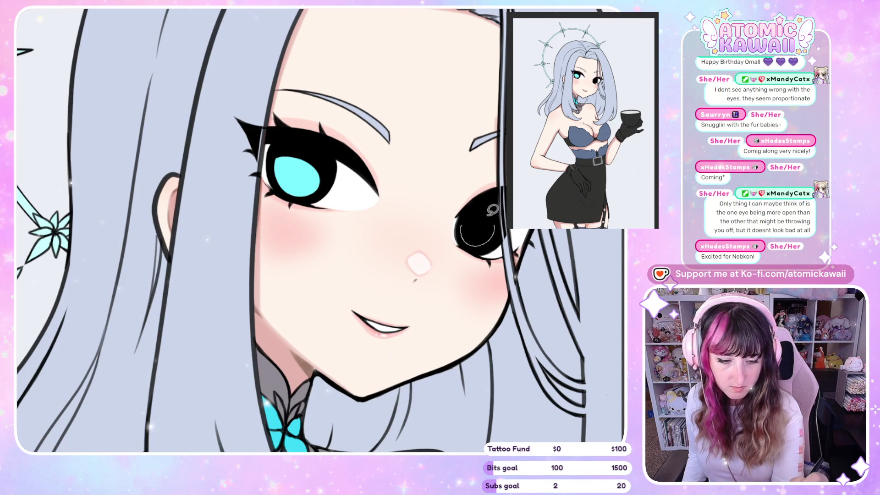
click(479, 225)
key(h)
mouse_move(175, 217)
mouse_down()
mouse_move(158, 204)
mouse_move(135, 220)
mouse_move(156, 250)
mouse_move(181, 229)
mouse_up()
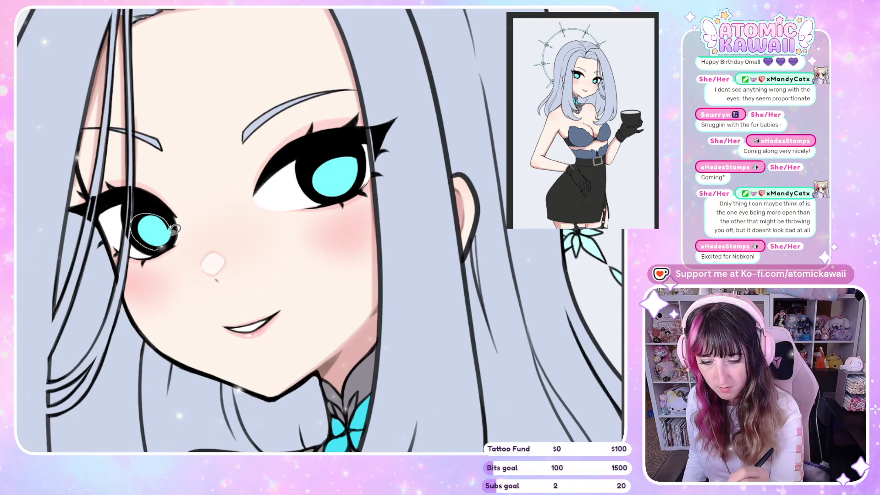
mouse_move(311, 176)
mouse_down()
mouse_move(355, 184)
mouse_move(362, 170)
mouse_move(314, 178)
mouse_move(329, 160)
mouse_up()
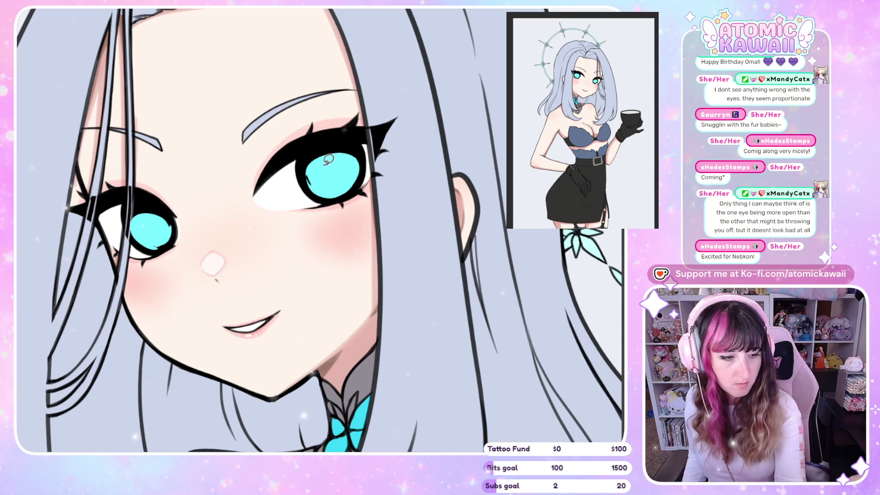
scroll(319, 175, up, 3)
scroll(320, 175, up, 1)
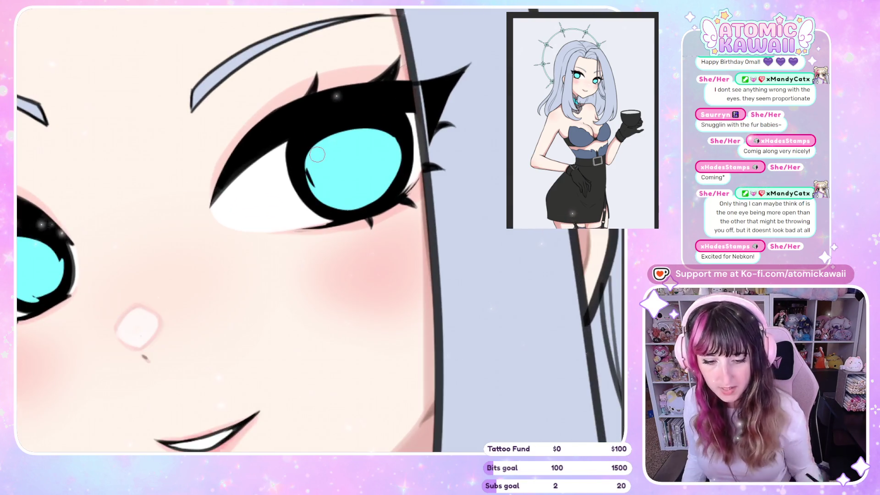
mouse_move(313, 188)
mouse_down()
mouse_move(303, 159)
mouse_move(320, 184)
mouse_up()
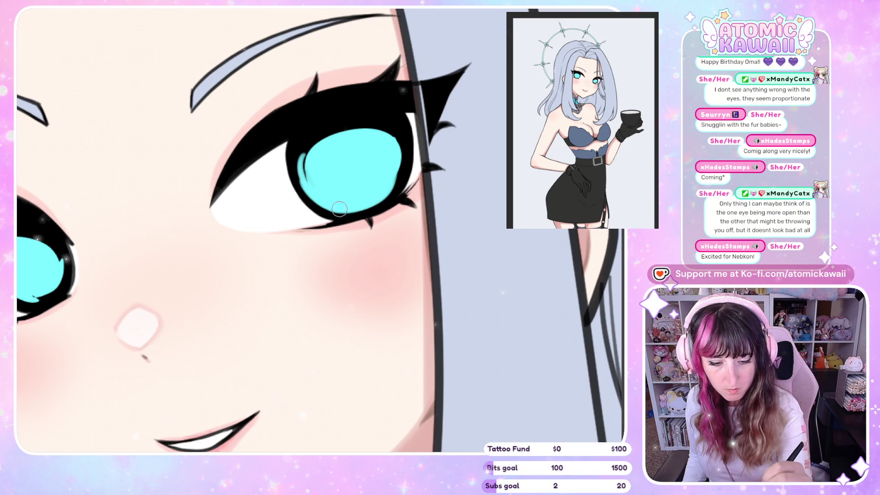
key(h)
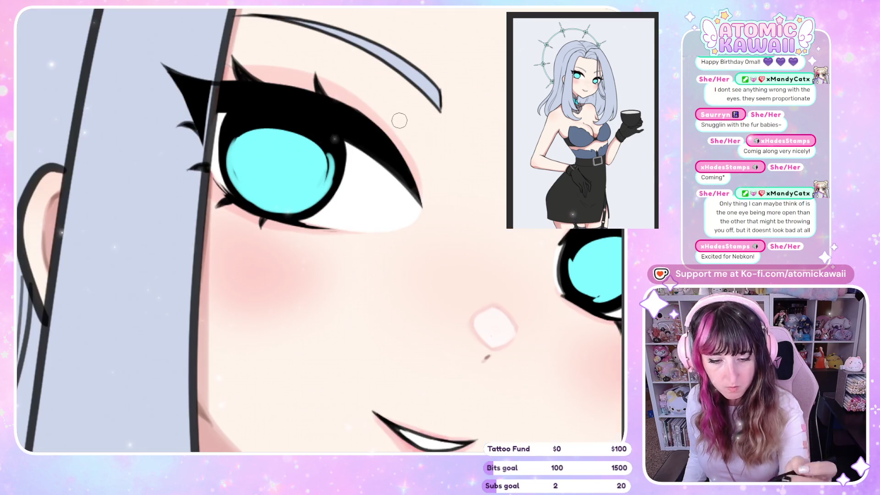
mouse_move(249, 200)
mouse_down()
mouse_move(241, 130)
mouse_move(233, 153)
mouse_move(257, 206)
mouse_move(298, 188)
mouse_up()
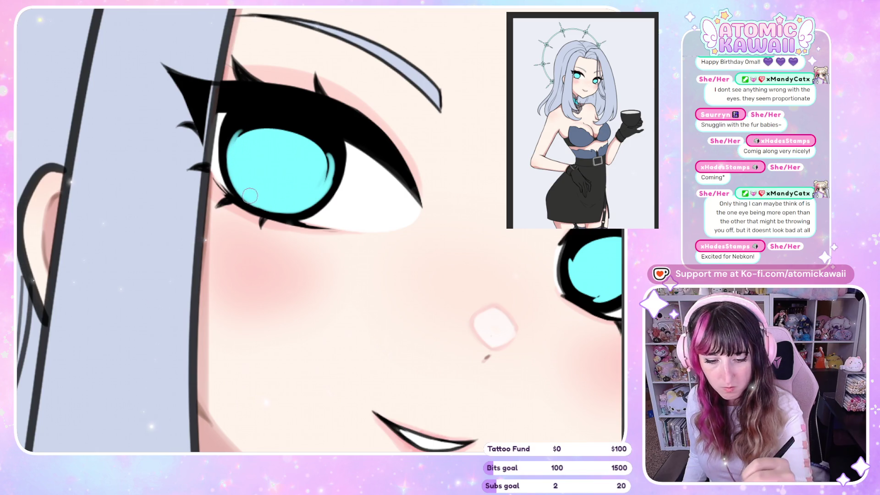
key(h)
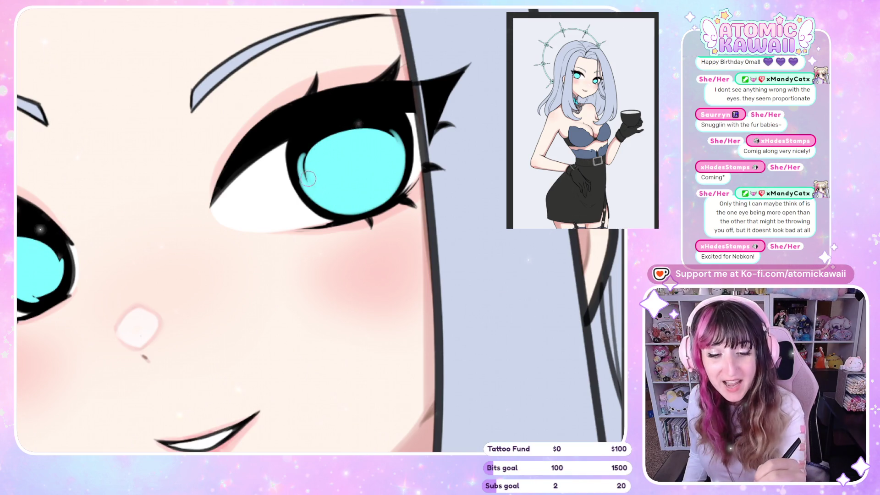
drag(312, 179, 332, 152)
drag(298, 175, 359, 138)
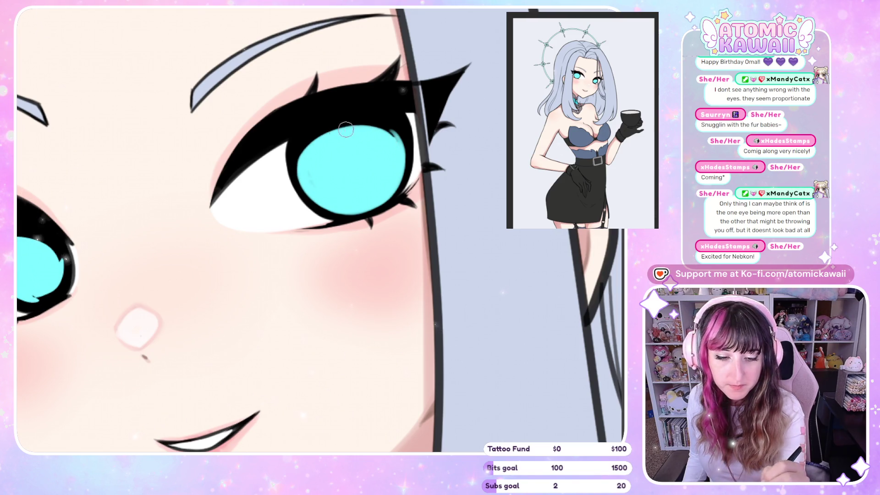
key(h)
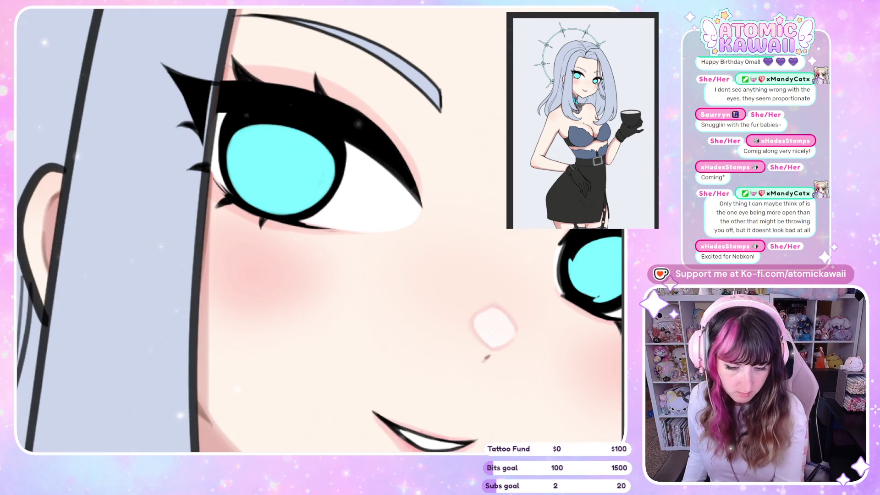
scroll(457, 417, right, 3)
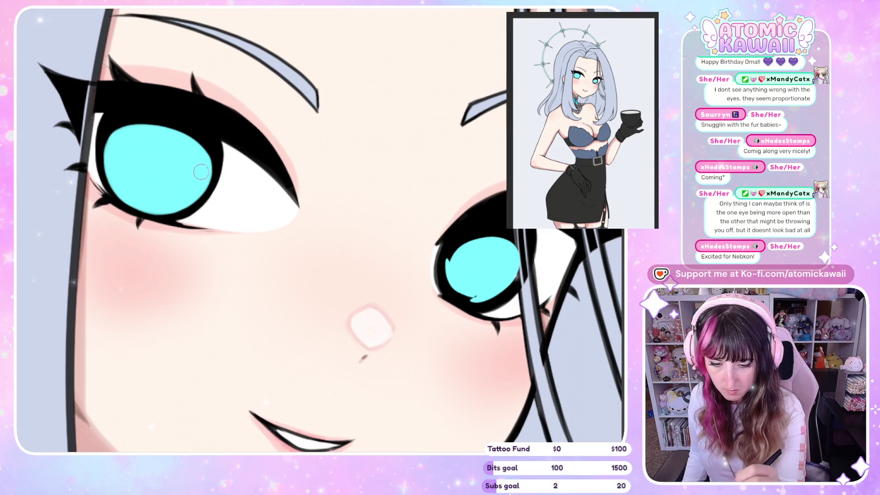
key(h)
key(h)
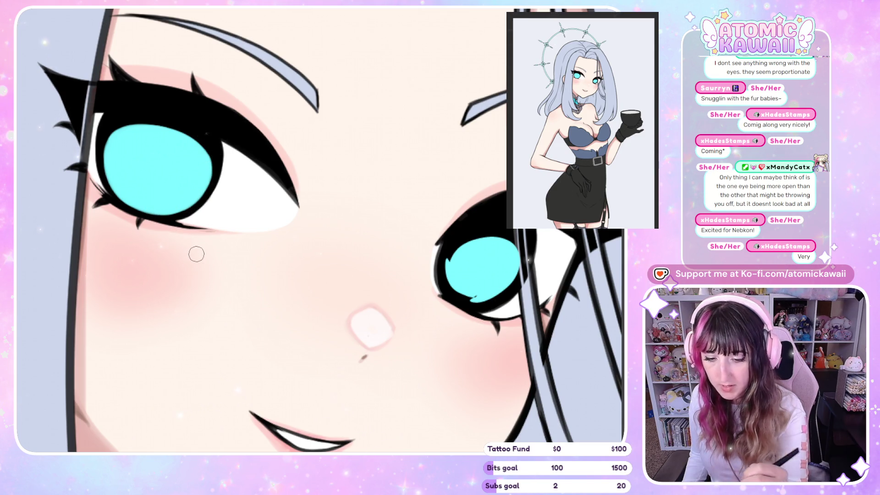
key(h)
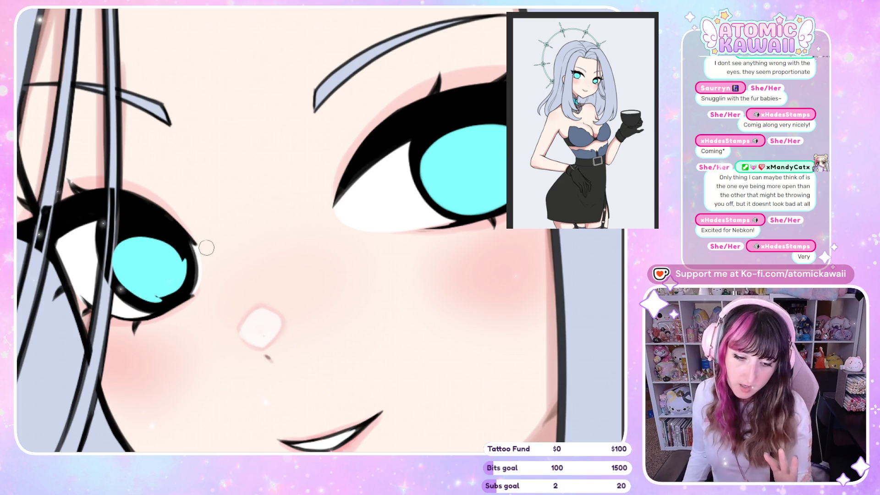
key(h)
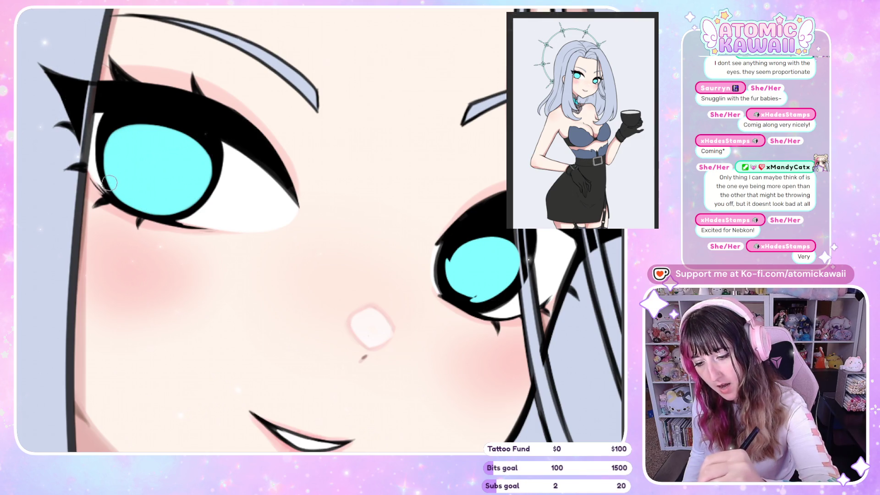
key(h)
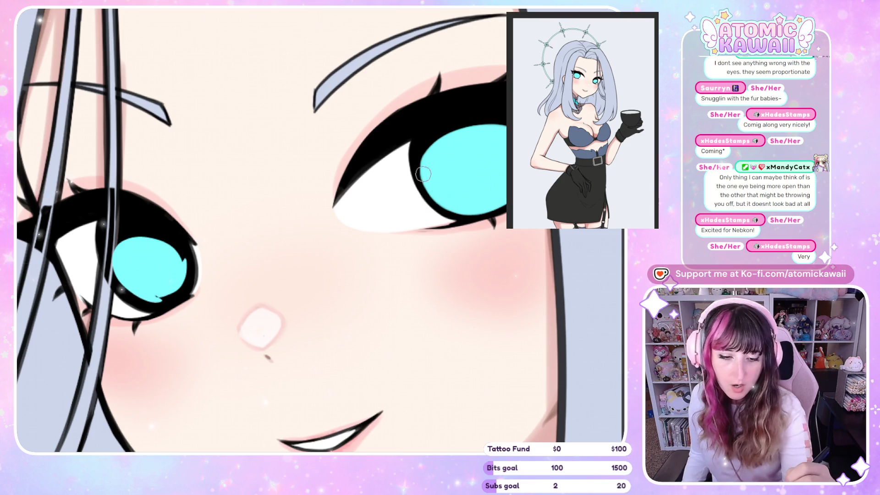
key(h)
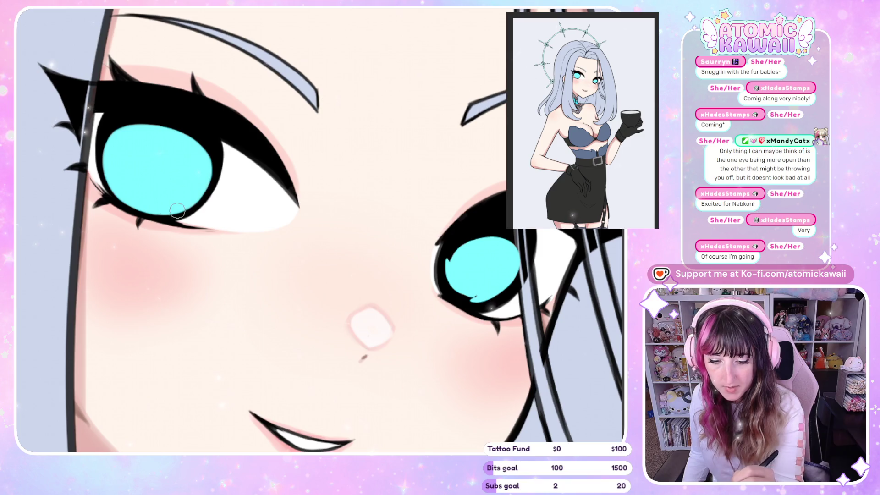
key(h)
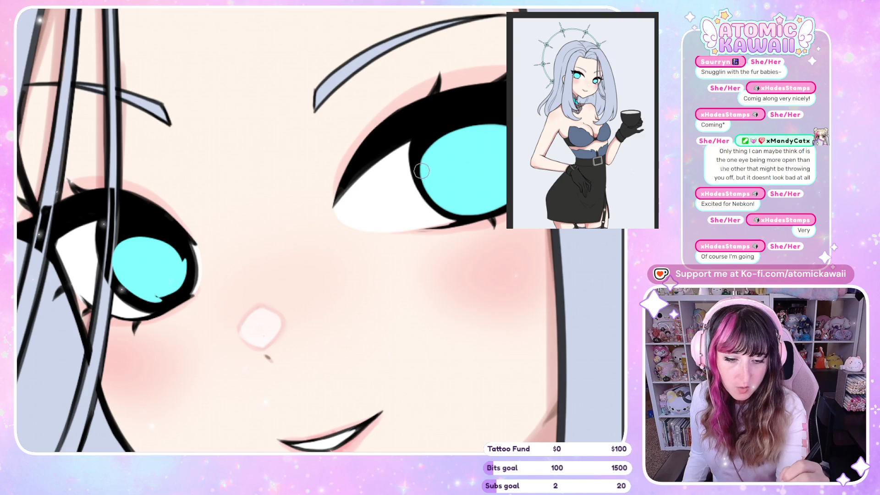
key(h)
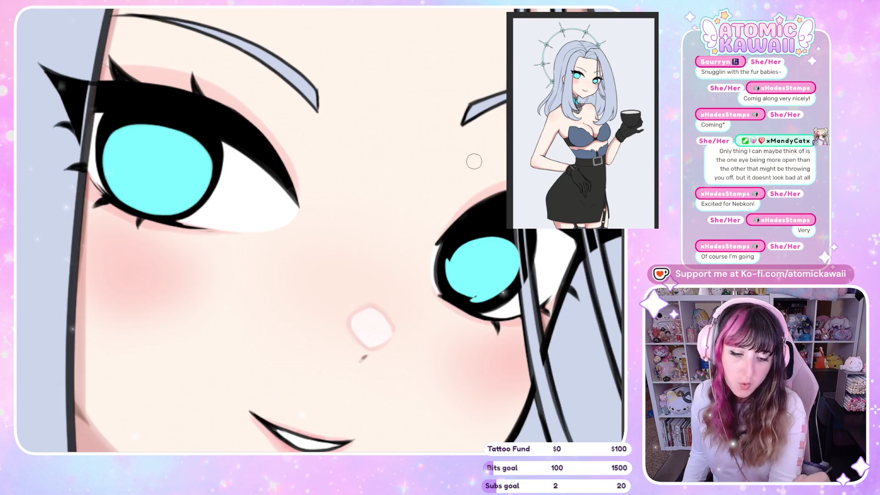
- Repaint the right iris's left, lower and upper-left edges in cyan
mouse_move(447, 252)
mouse_down()
mouse_move(442, 292)
mouse_move(457, 290)
mouse_move(447, 255)
mouse_move(452, 291)
mouse_move(447, 281)
mouse_up()
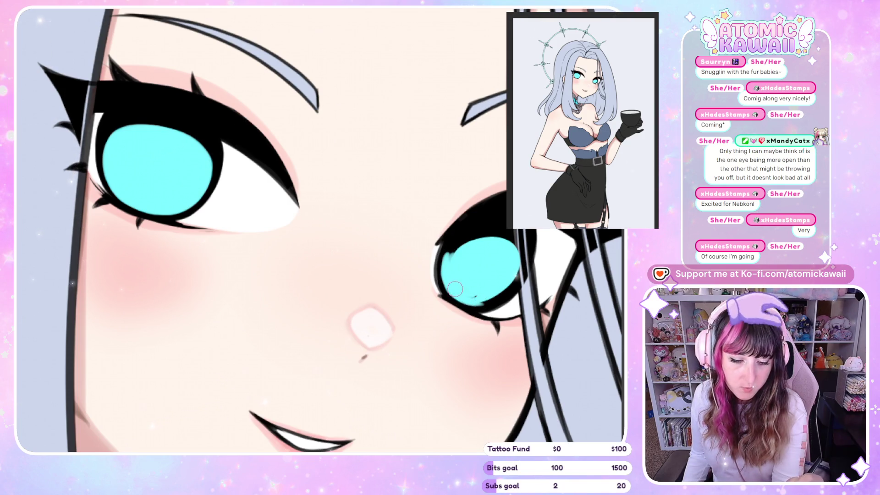
mouse_move(465, 300)
mouse_down()
mouse_move(496, 299)
mouse_move(522, 250)
mouse_up()
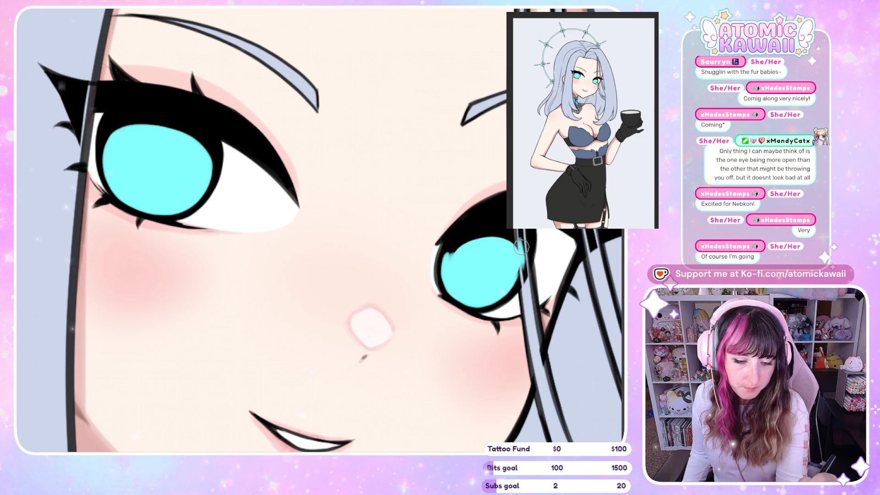
mouse_move(447, 269)
mouse_down()
mouse_move(486, 234)
mouse_move(448, 260)
mouse_up()
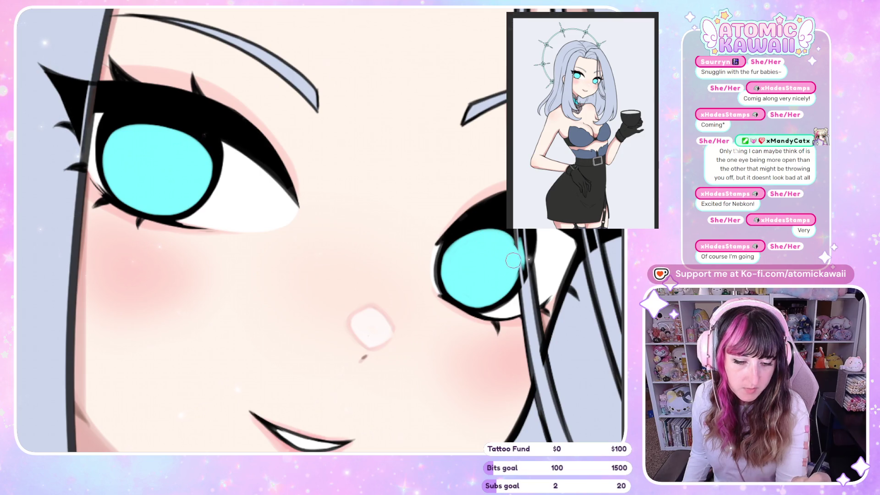
- Clean the cyan bleed off the hair strand over the iris, checking in mirrored view
key(h)
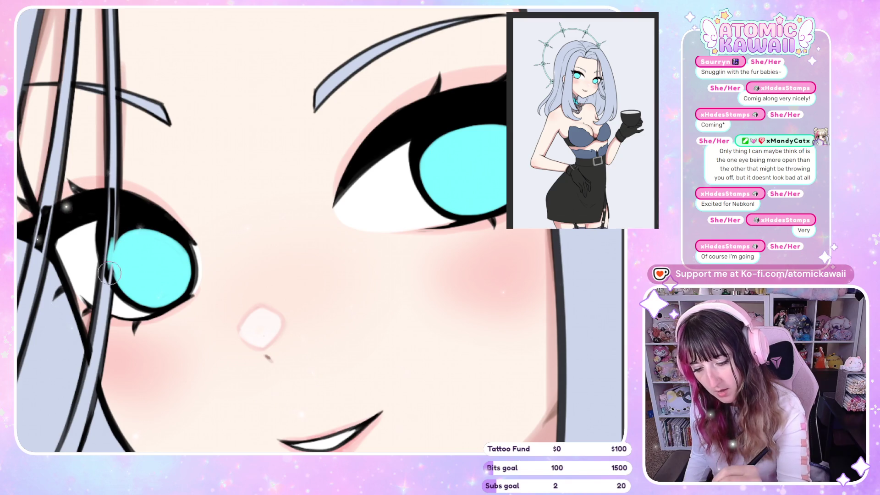
mouse_move(110, 250)
mouse_down()
mouse_move(109, 280)
mouse_move(110, 248)
mouse_up()
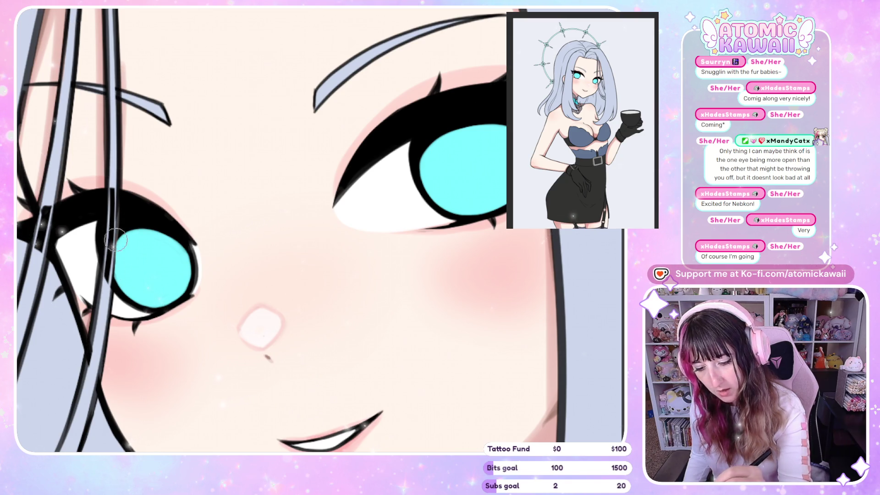
key(h)
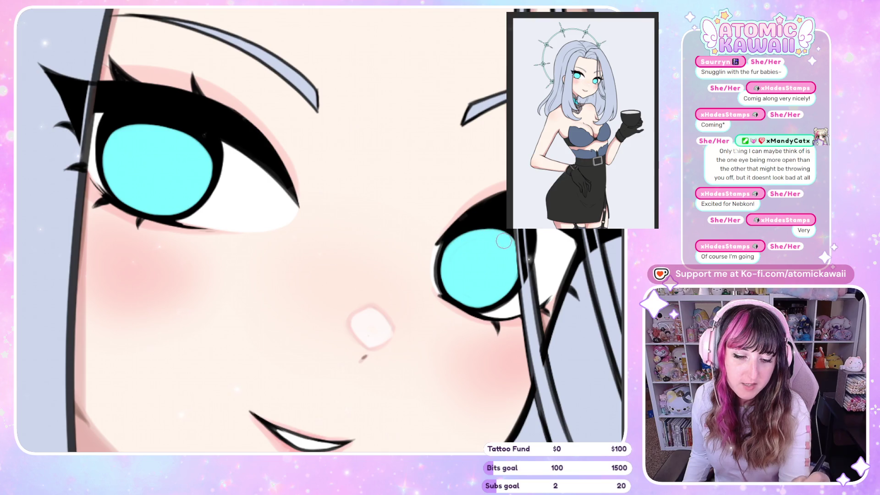
key(h)
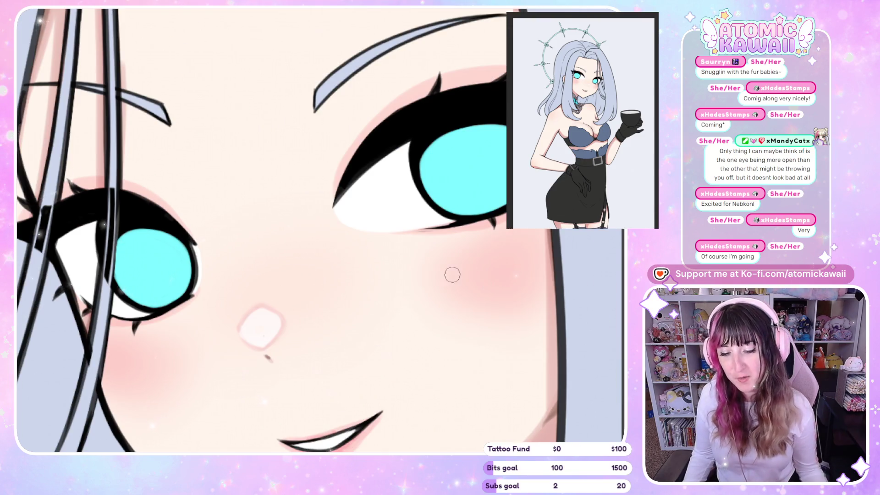
scroll(503, 10, down, 5)
key(h)
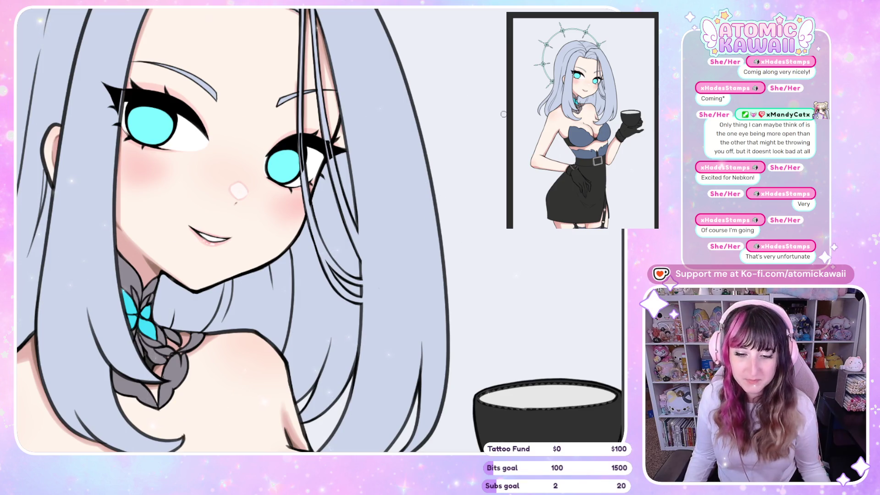
scroll(464, 199, down, 1)
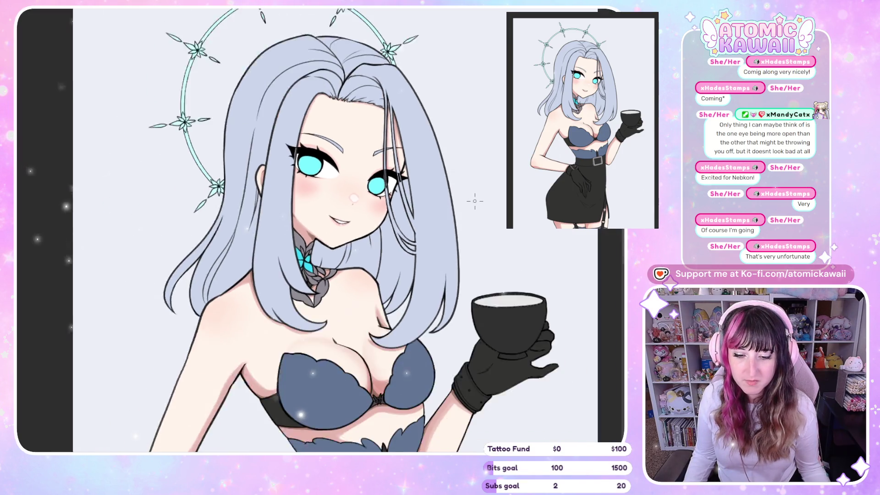
scroll(474, 199, down, 1)
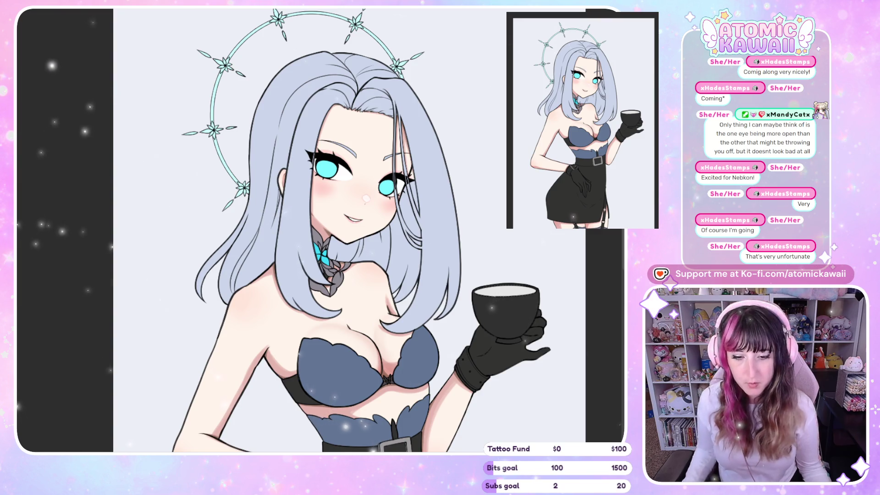
key(ctrl+plus)
key(ctrl+plus)
key(ctrl+plus)
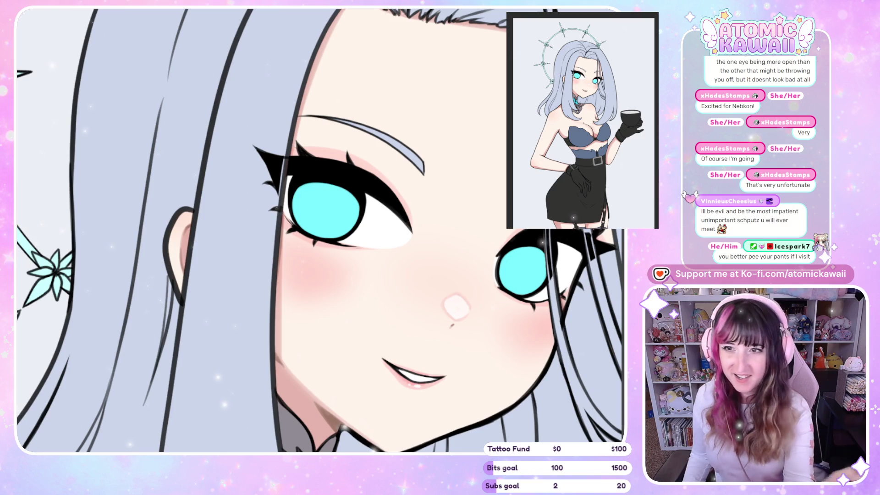
- Paint dark blue shading over the tops of both cyan irises
key(h)
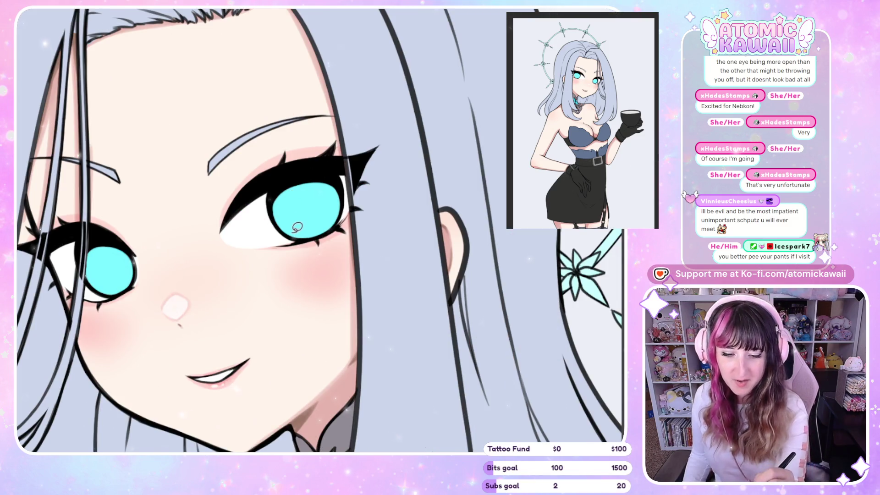
drag(285, 216, 339, 192)
key(h)
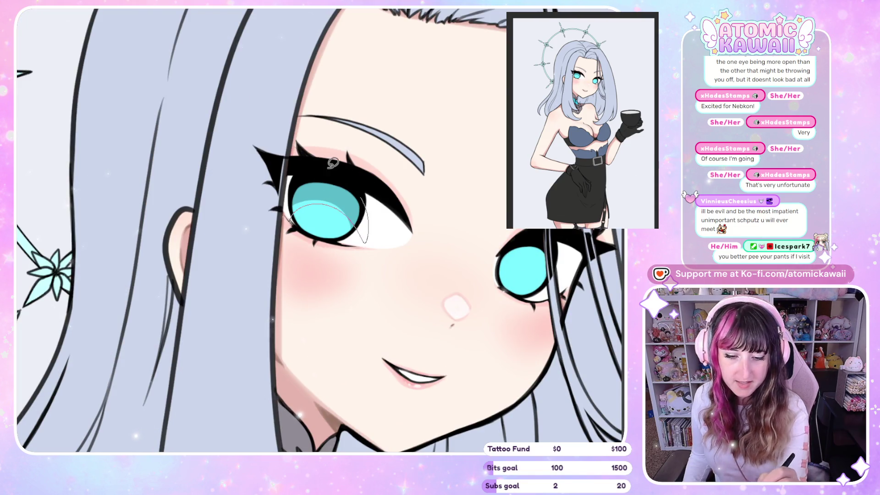
drag(294, 218, 349, 213)
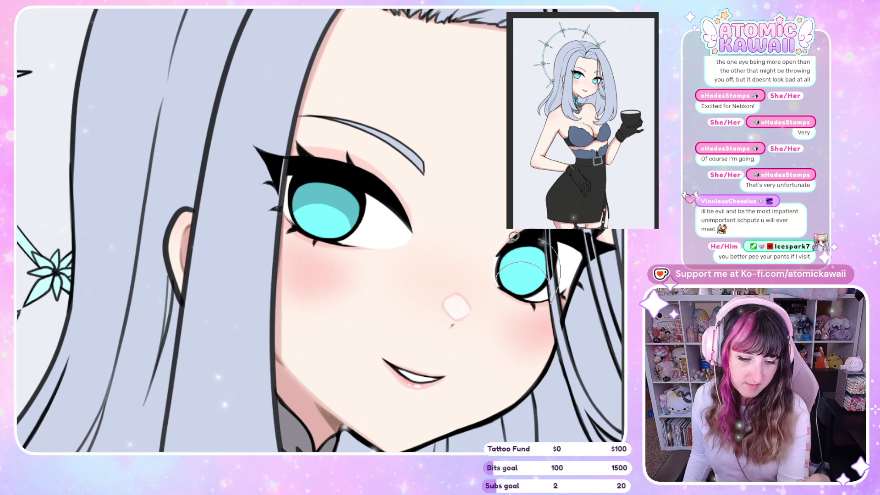
drag(504, 264, 545, 257)
key(h)
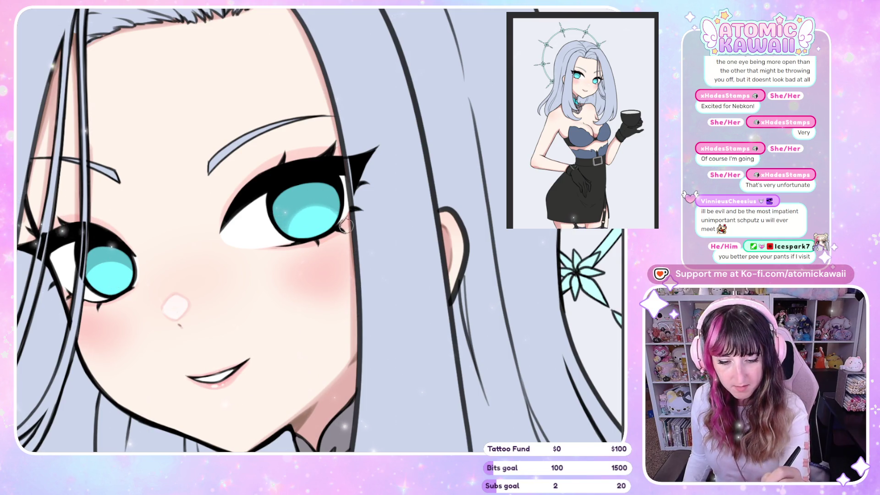
key(h)
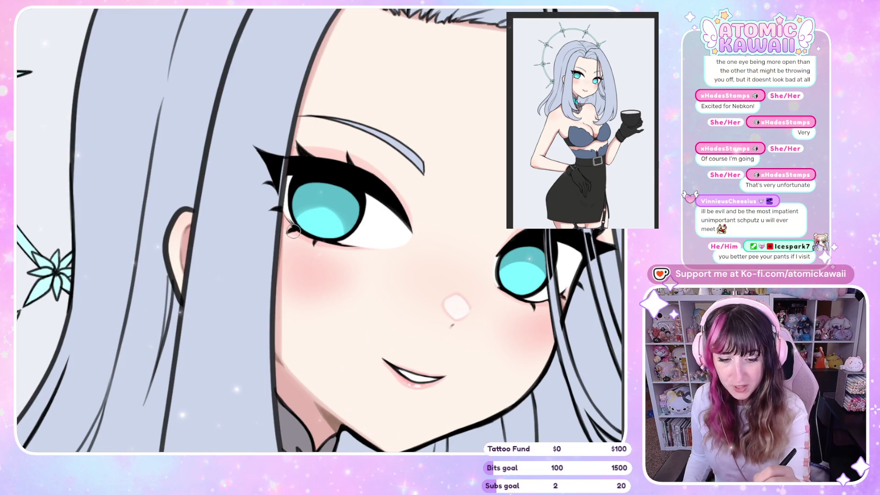
- Compare the eyes in mirrored view, then refill each iris top dark blue
key(h)
key(h)
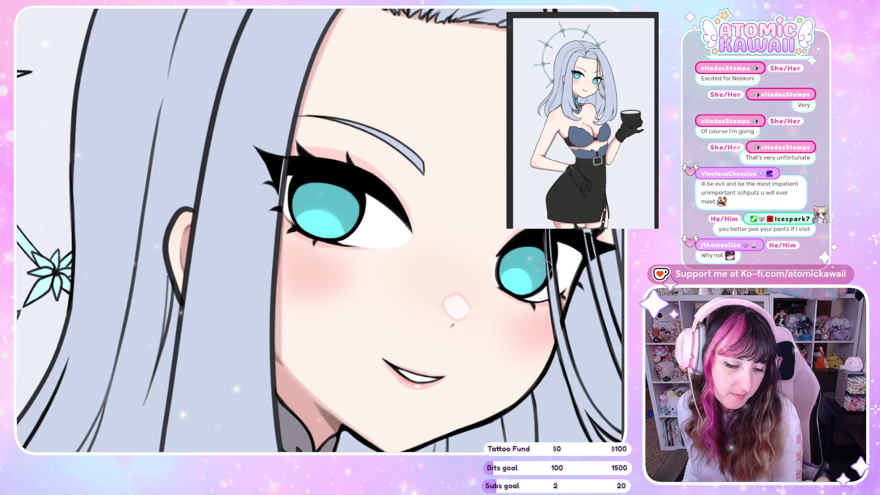
key(h)
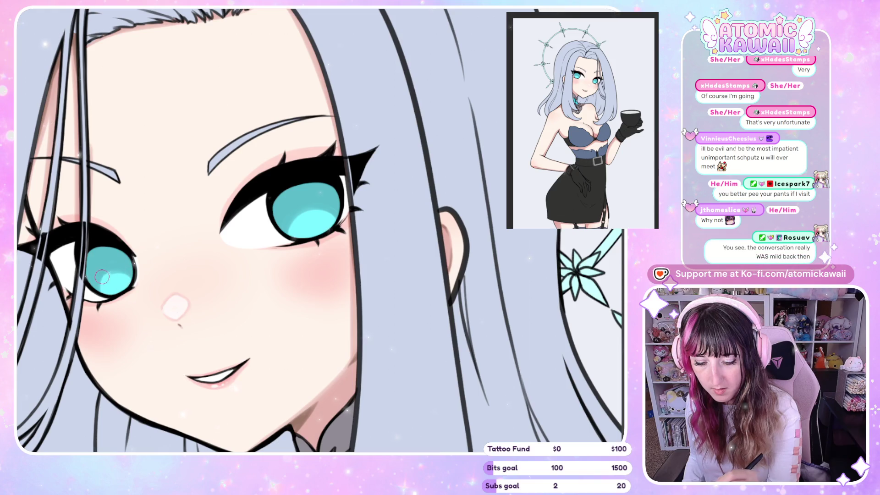
key(h)
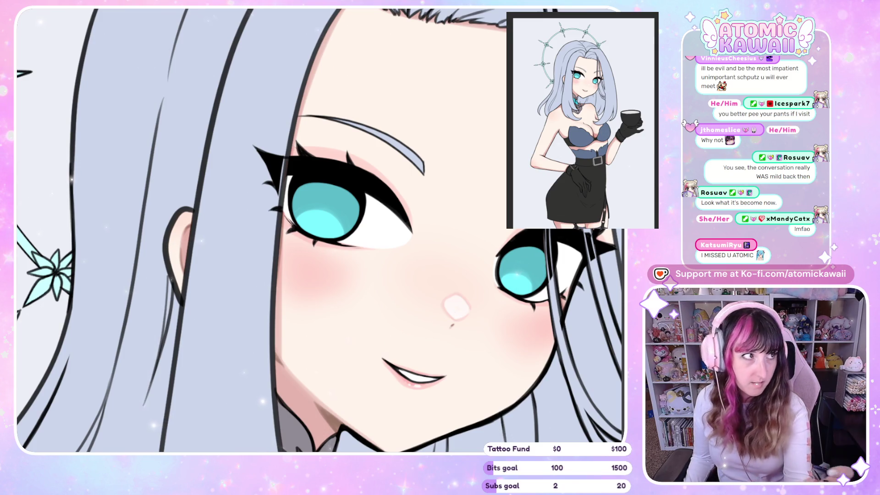
key(h)
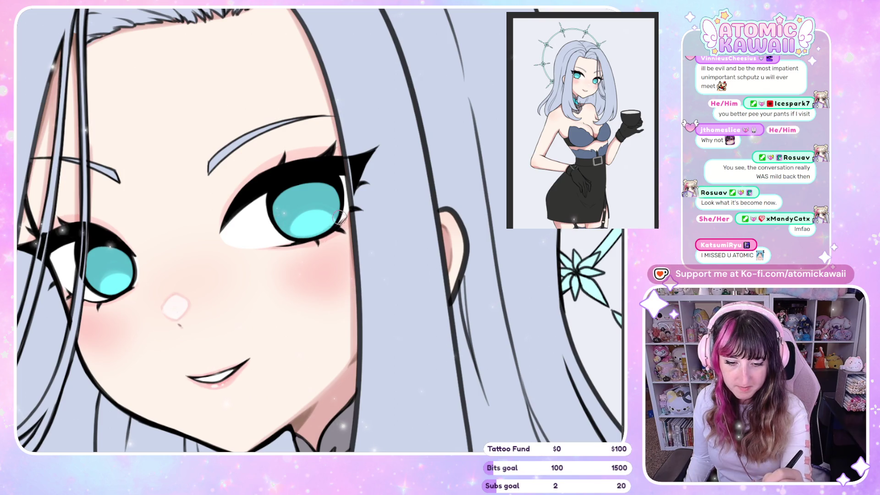
key(h)
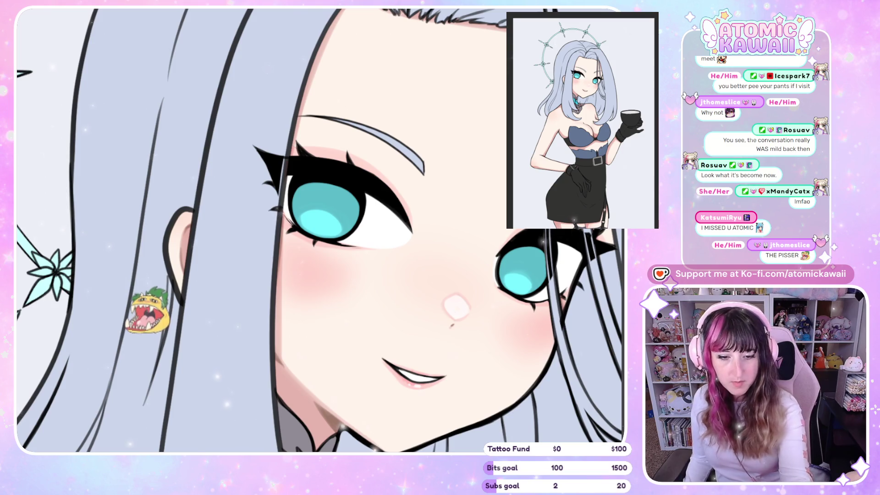
key(h)
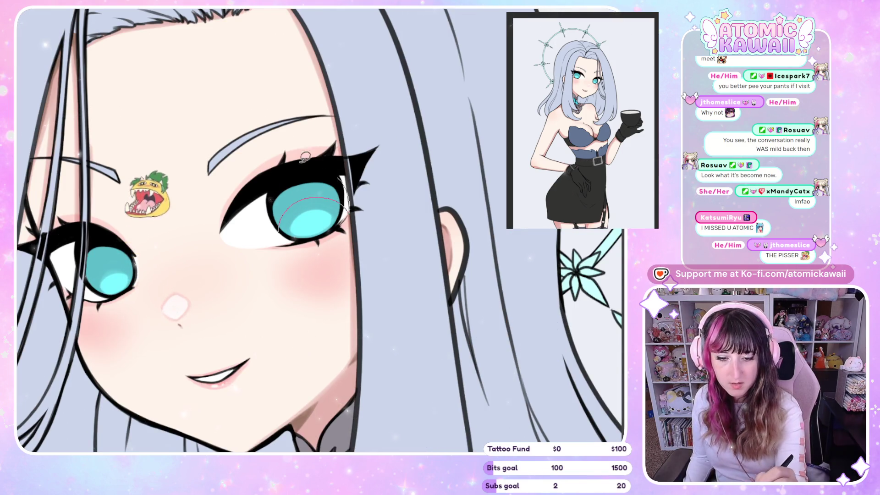
drag(304, 159, 276, 219)
key(h)
mouse_move(501, 266)
mouse_down()
mouse_move(543, 262)
mouse_move(499, 269)
mouse_up()
key(h)
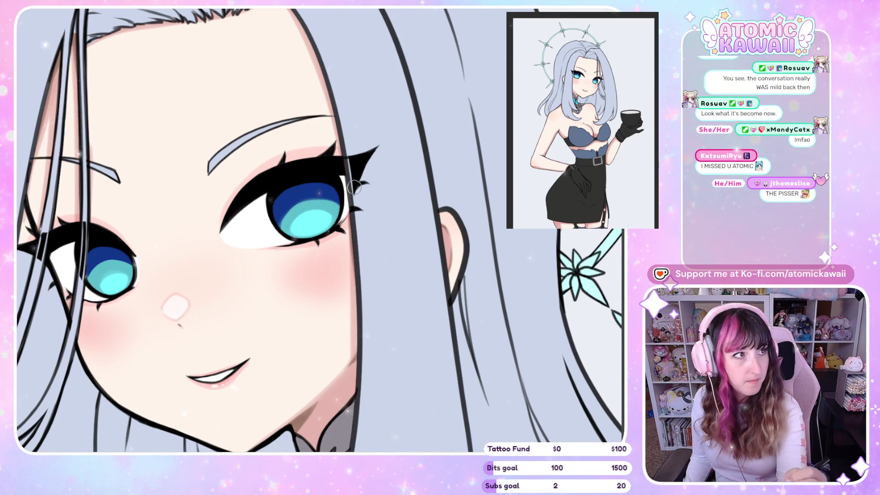
- Check the eyes mirrored, then rotate the canvas so the face sits diagonally
key(h)
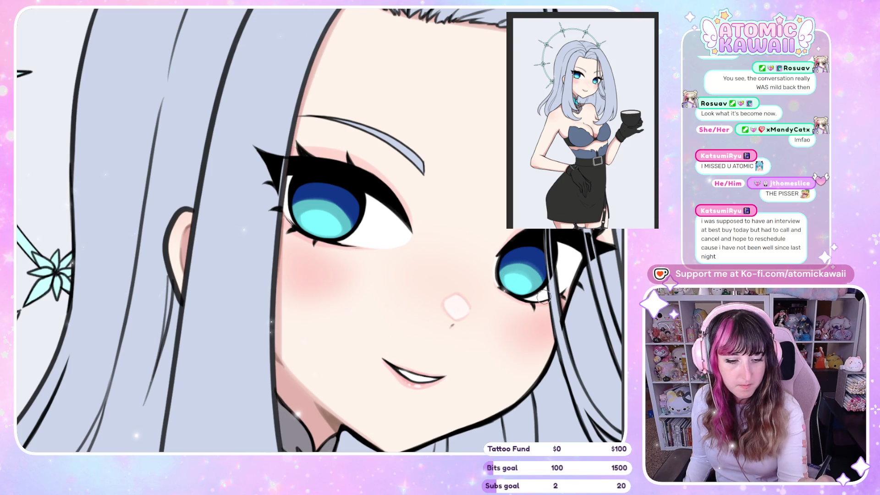
key(h)
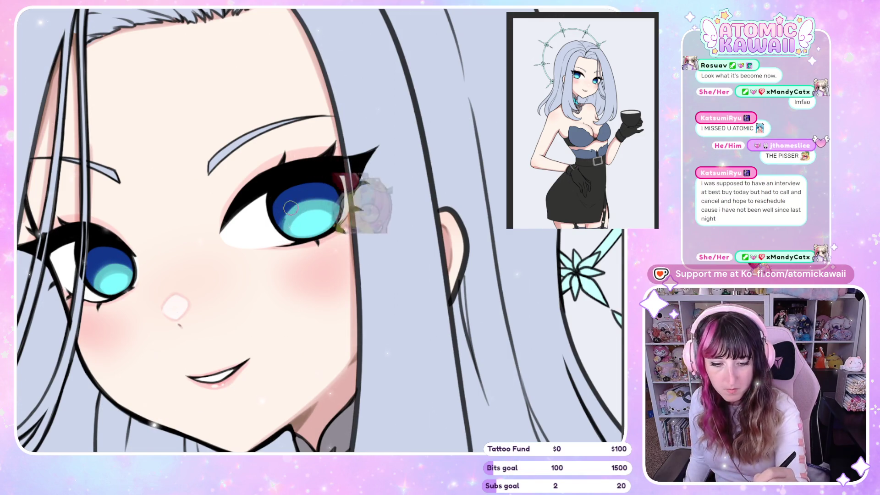
key(h)
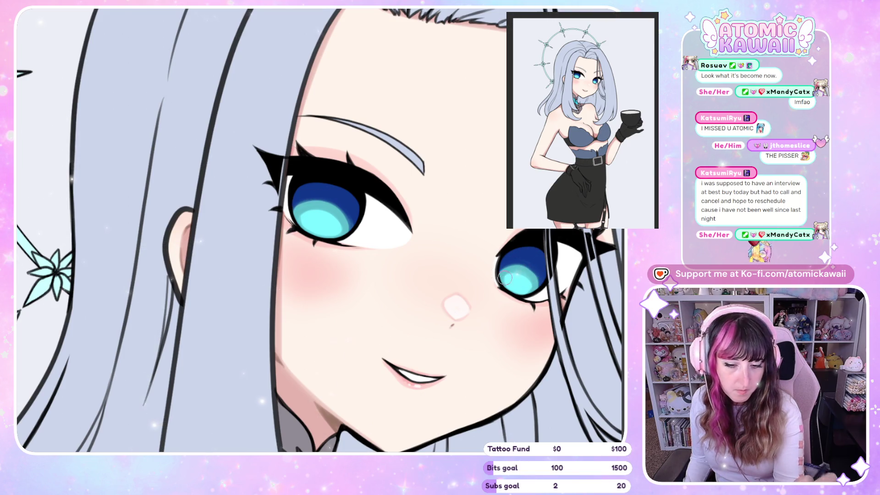
drag(535, 285, 214, 372)
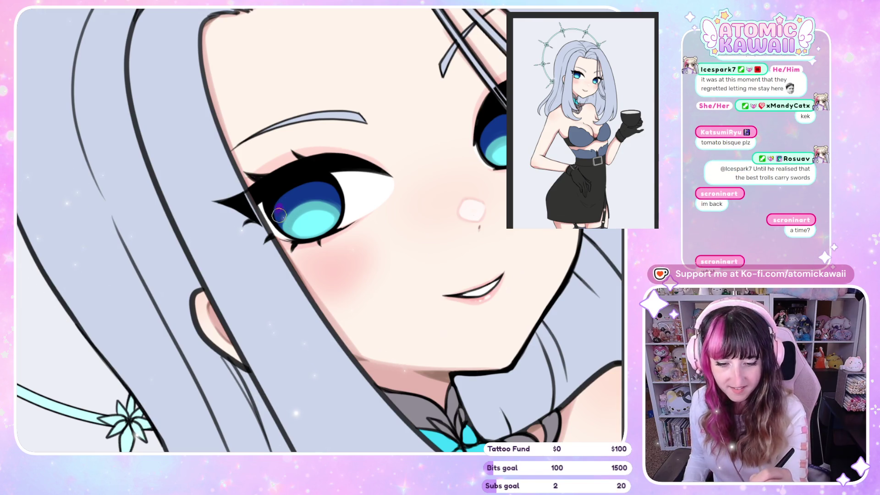
- Dab faint purple onto the iris, undo it, and reset the view upright
drag(276, 206, 280, 213)
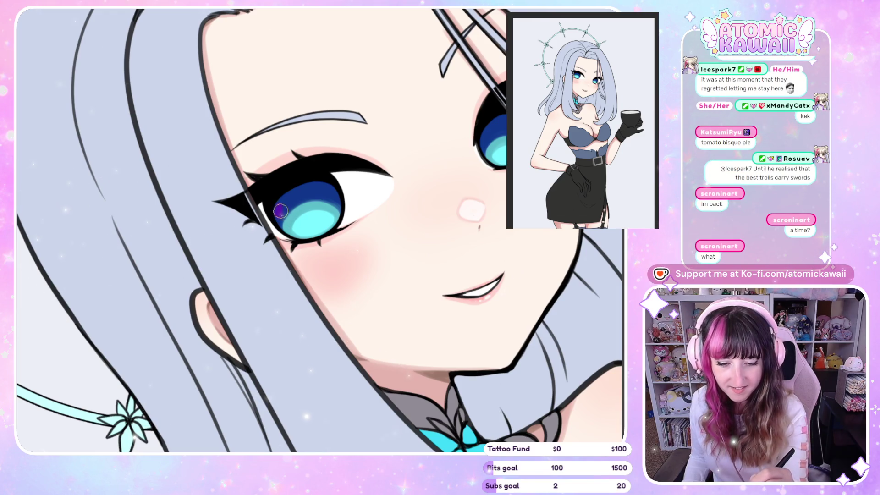
click(332, 196)
key(ctrl+z)
key(ctrl+z)
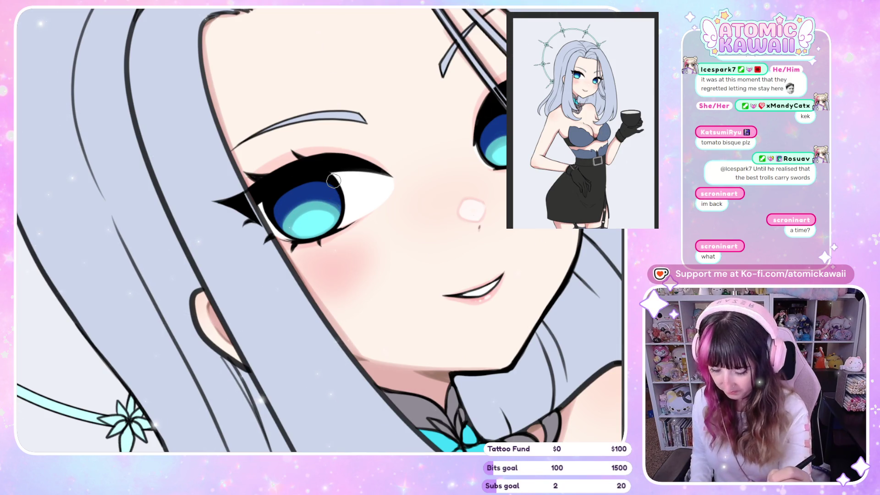
key(asciicircum)
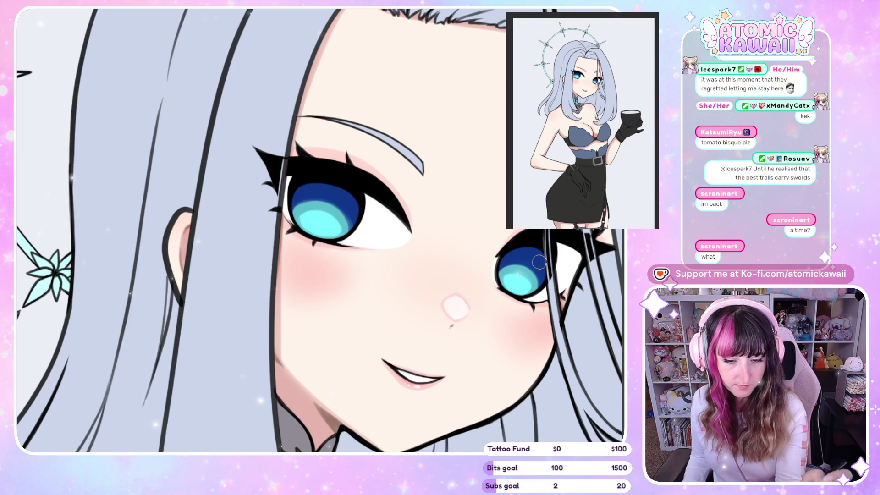
- Paint soft purple shading onto the left iris, retrying once, and zoom out
drag(351, 214, 352, 220)
key(ctrl+z)
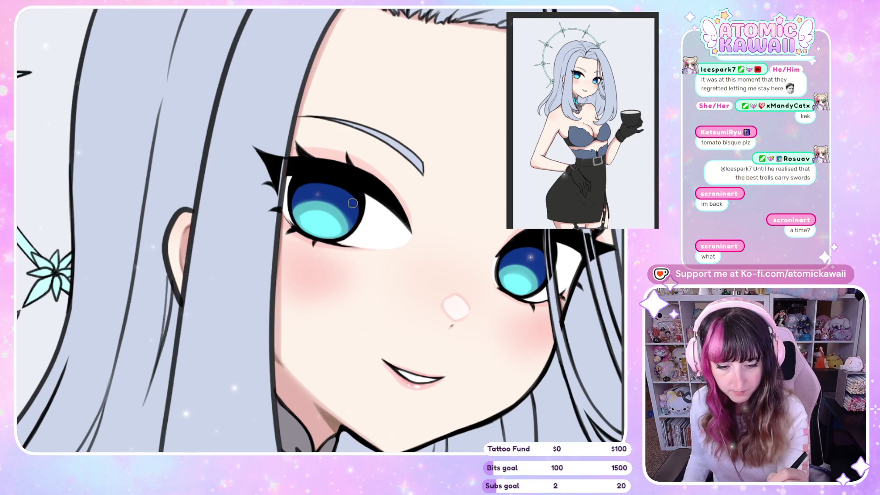
drag(350, 202, 352, 212)
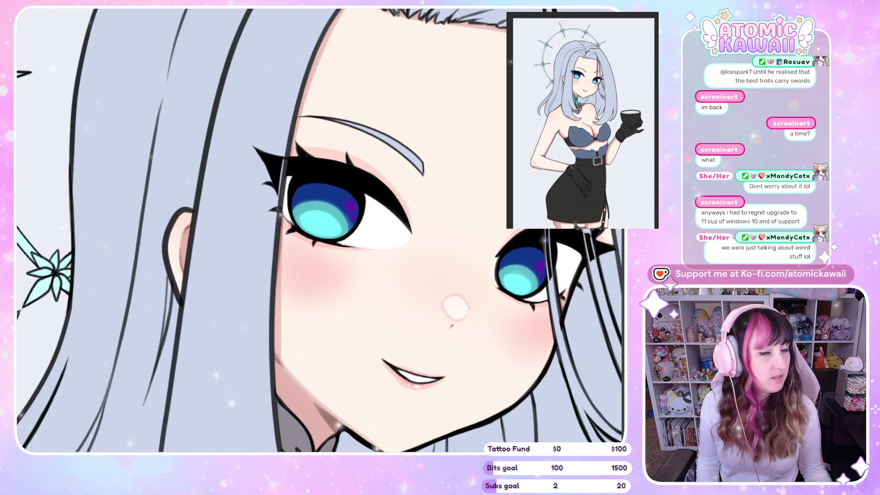
key(ctrl+minus)
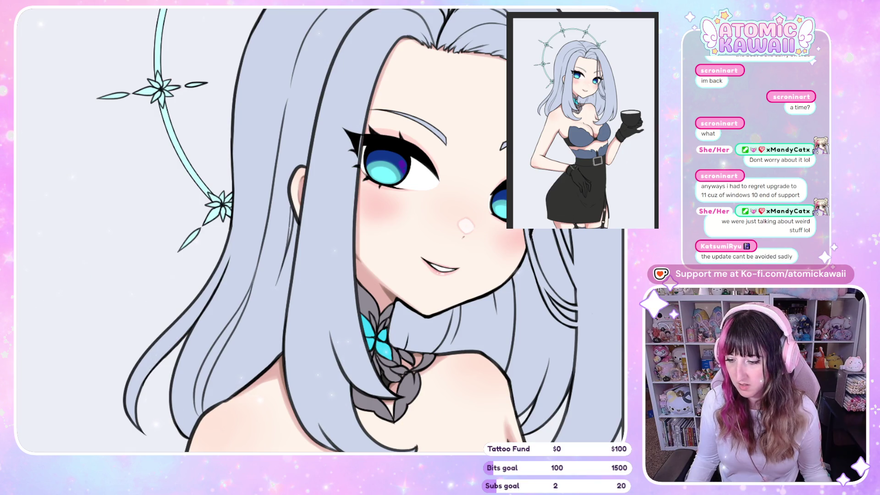
- Zoom in and paint a dark pupil into the first iris, checking it mirrored
key(ctrl+plus)
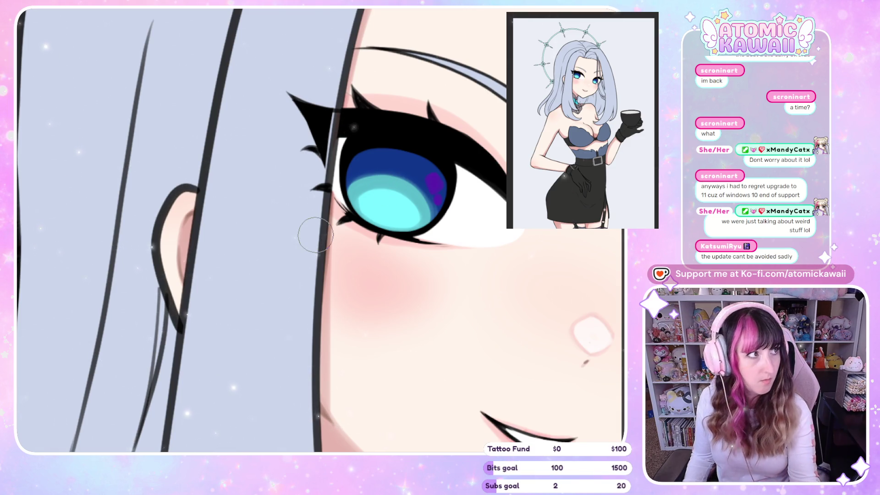
drag(404, 209, 394, 183)
key(h)
scroll(405, 177, down, 5)
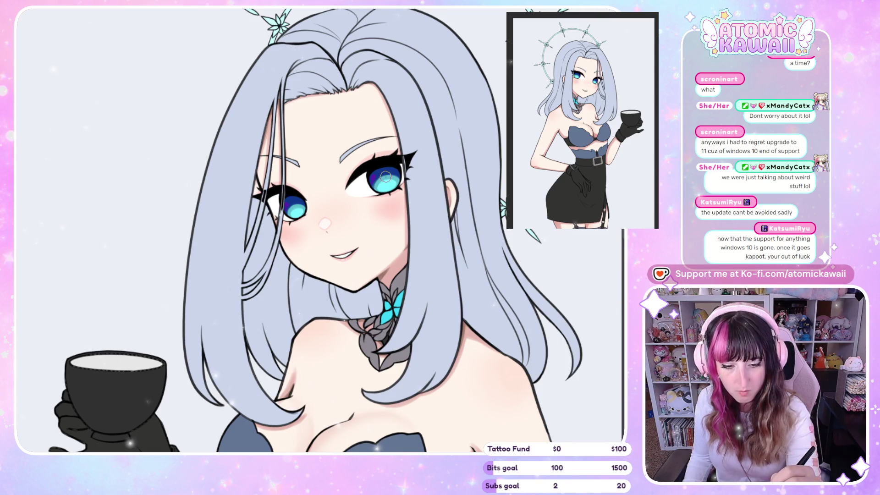
key(h)
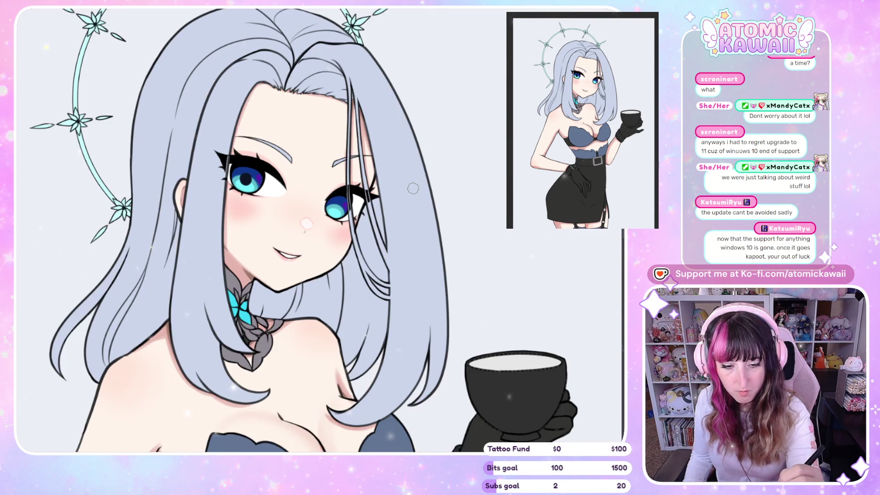
- Darken both irises with short strokes, comparing them in mirrored view
drag(243, 175, 246, 176)
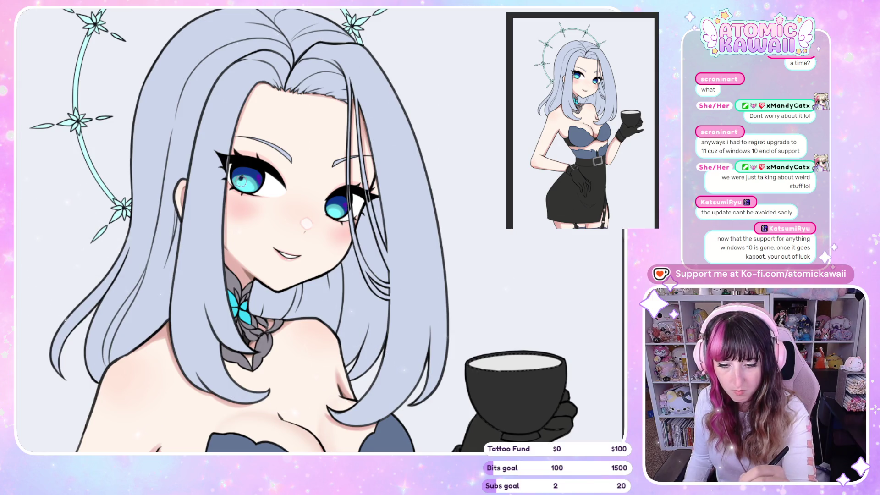
key(h)
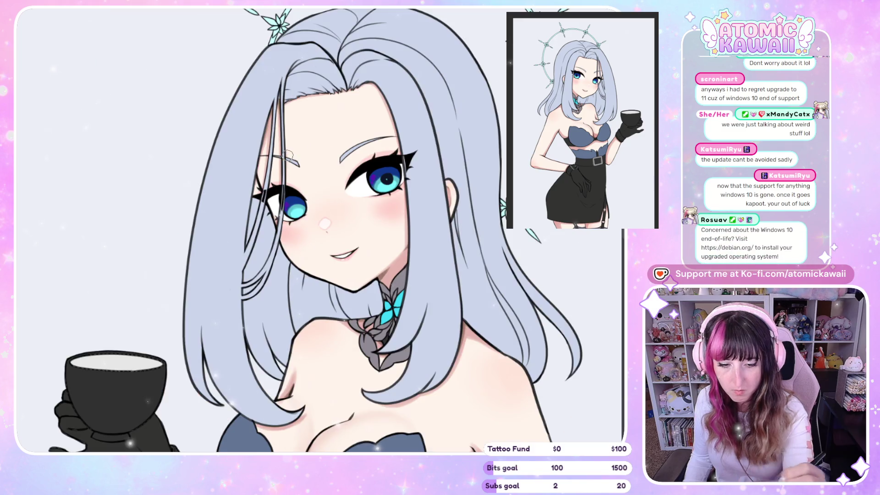
drag(387, 175, 390, 178)
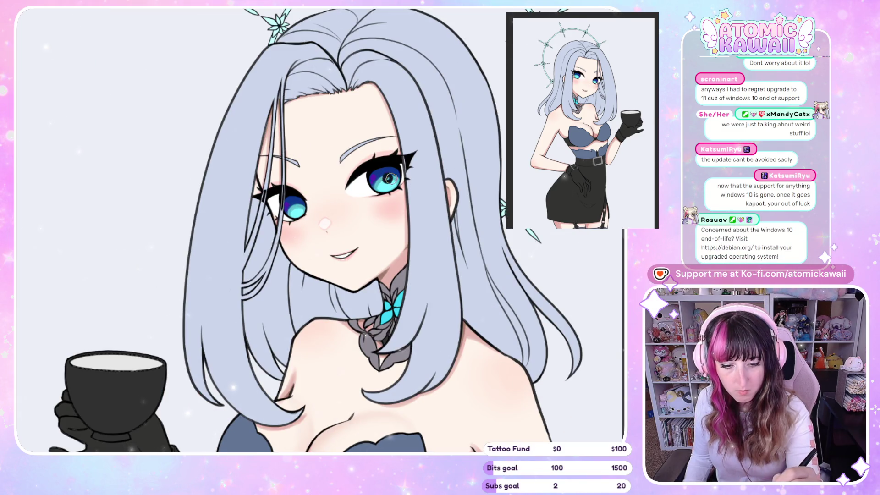
key(h)
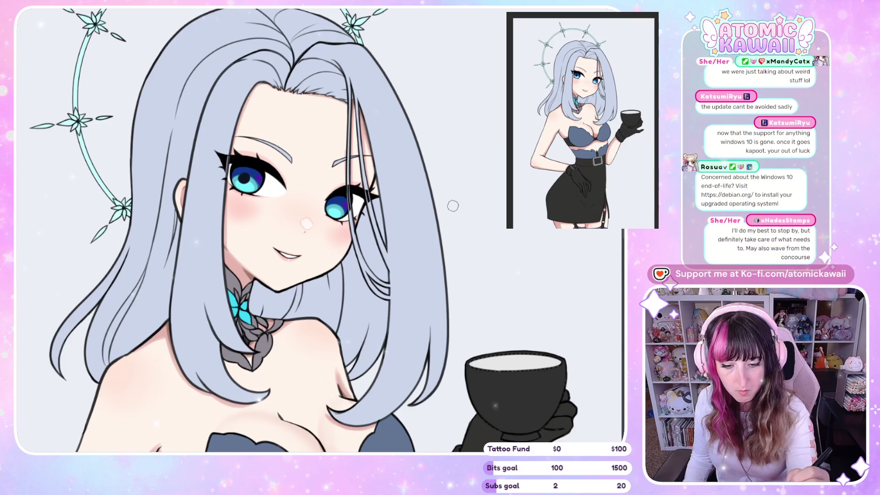
key(h)
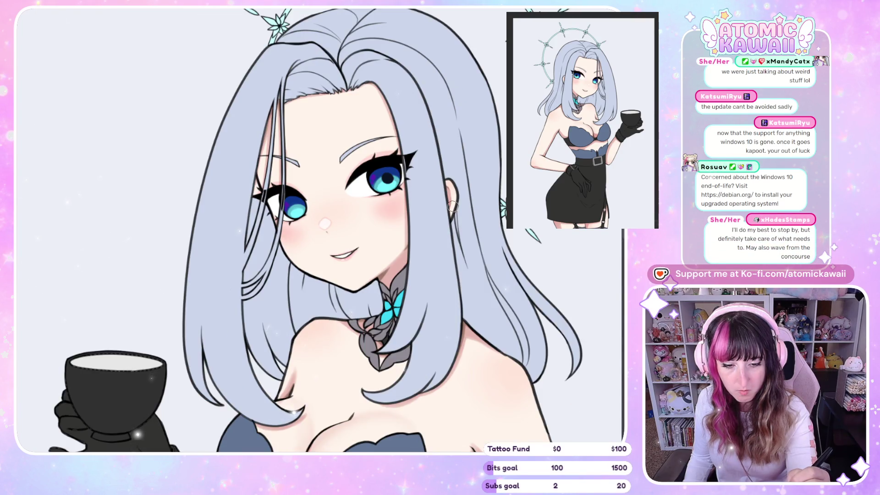
key(h)
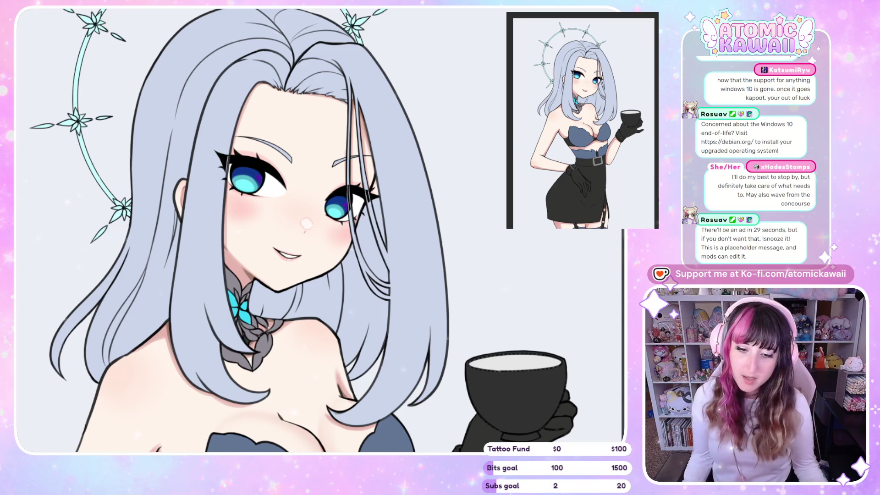
key(ctrl+0)
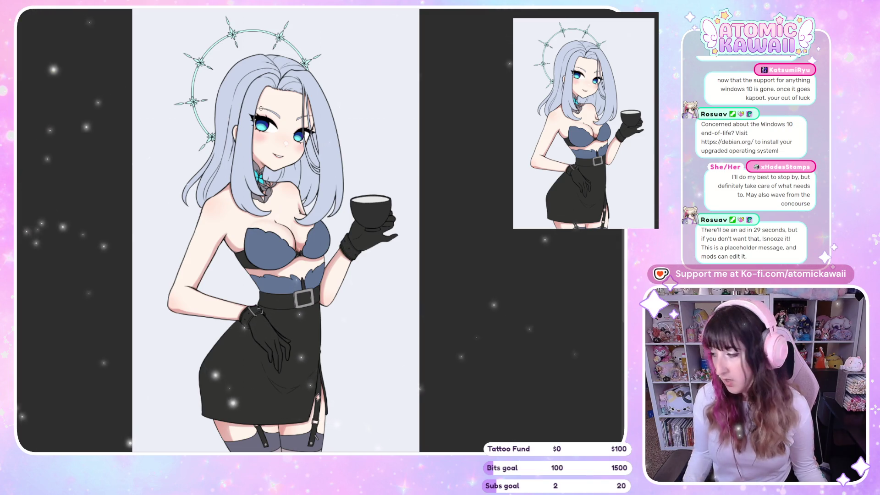
scroll(244, 122, up, 3)
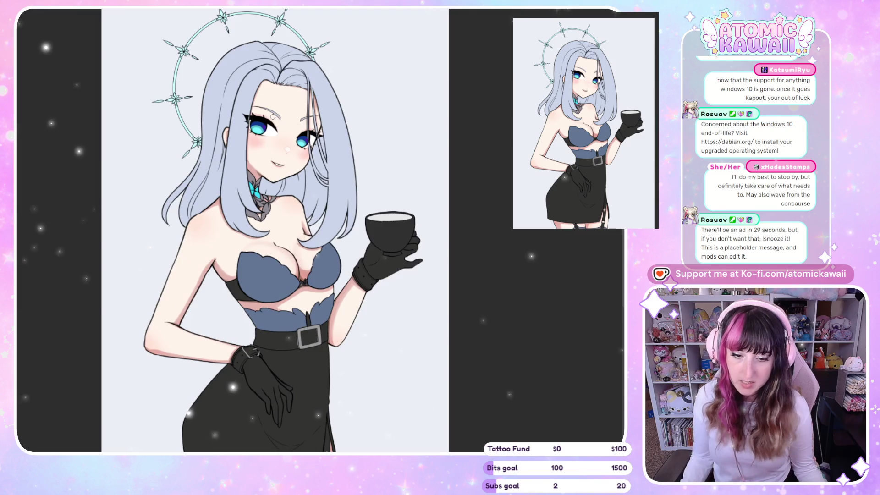
scroll(244, 122, up, 1)
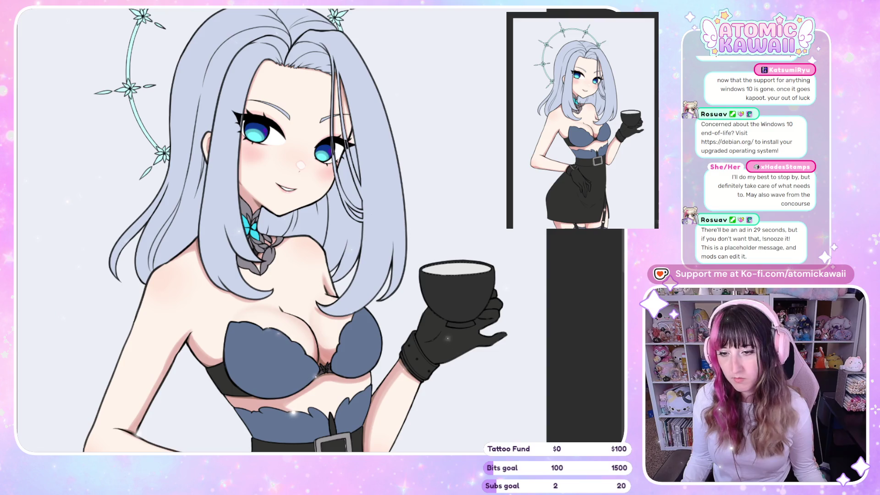
scroll(304, 130, up, 3)
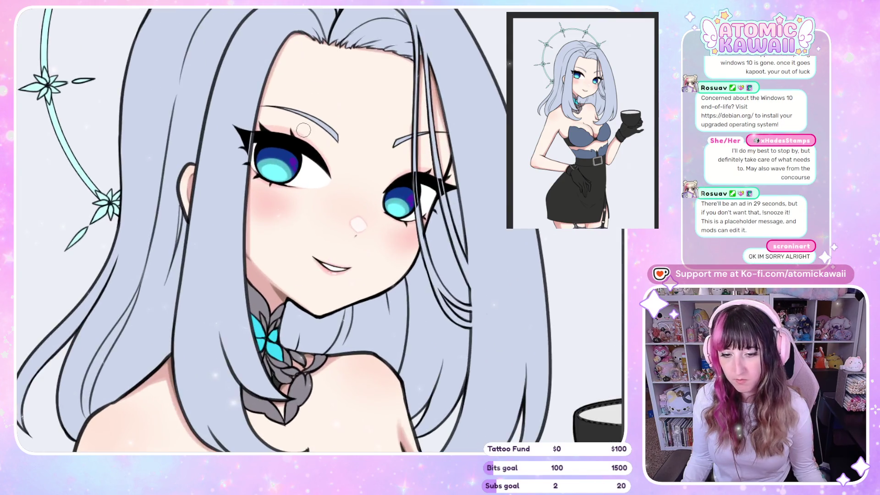
- Paint a solid dark pupil into the left iris
scroll(304, 130, up, 2)
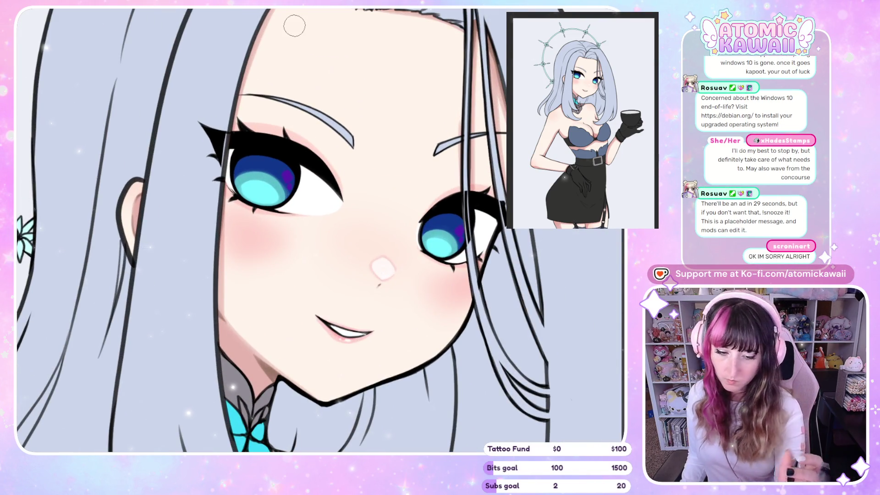
click(260, 180)
mouse_move(265, 181)
mouse_down()
mouse_move(259, 174)
mouse_move(263, 181)
mouse_move(268, 170)
mouse_up()
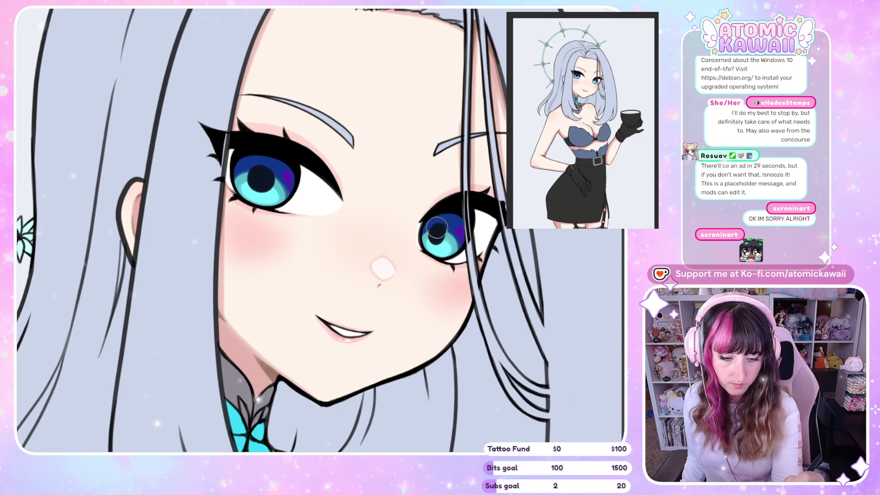
- Brighten the smaller eye's lower iris with cyan and dot a round black left pupil
mouse_move(445, 236)
mouse_down()
mouse_move(438, 230)
mouse_move(437, 239)
mouse_up()
key(h)
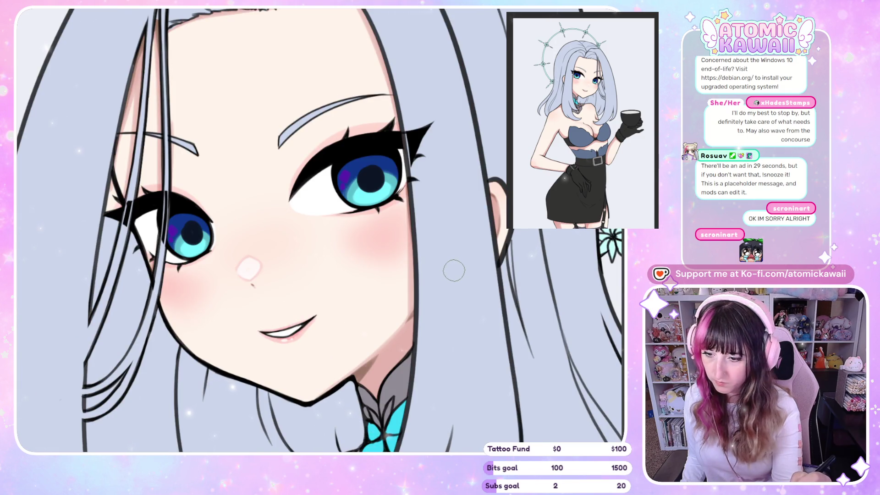
key(h)
drag(433, 231, 438, 237)
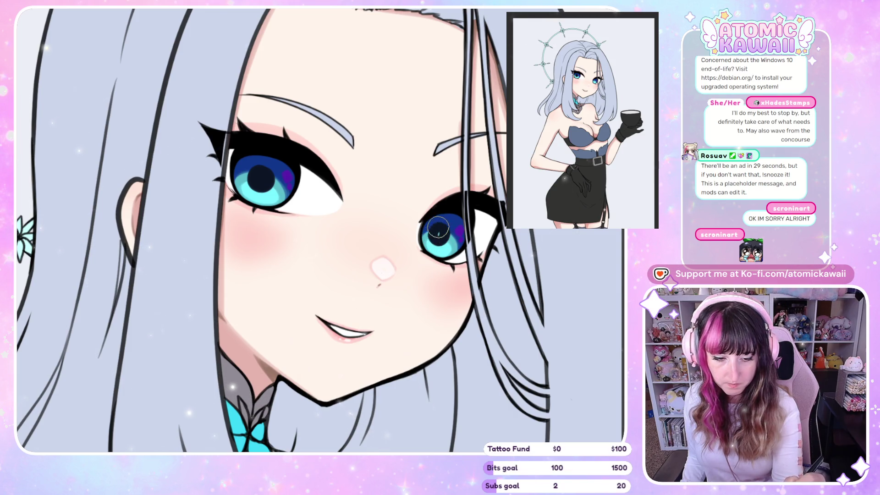
key(h)
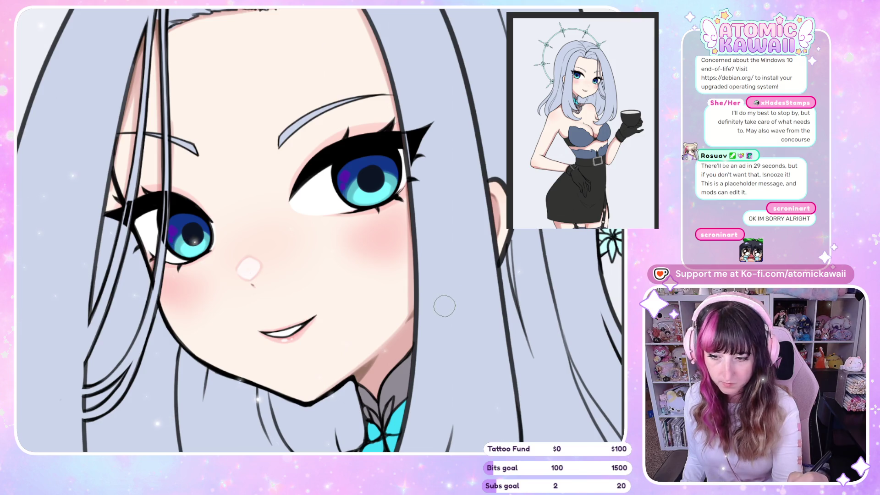
key(h)
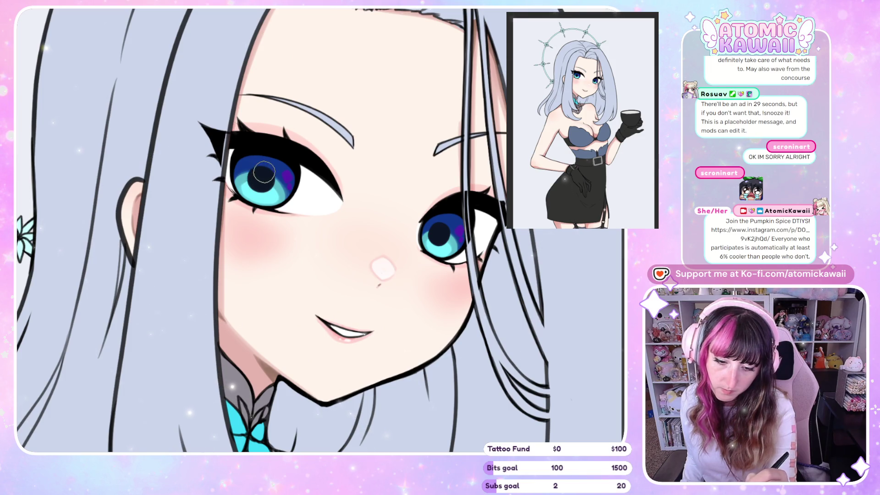
click(261, 178)
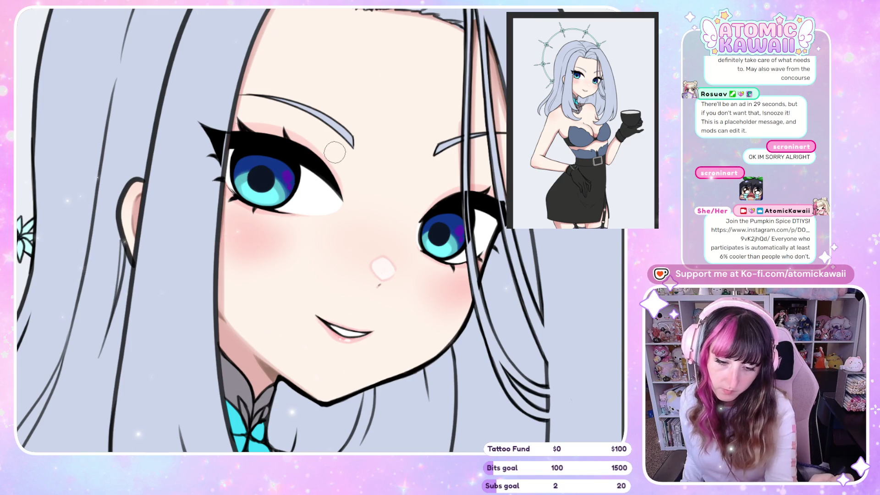
key(h)
key(h)
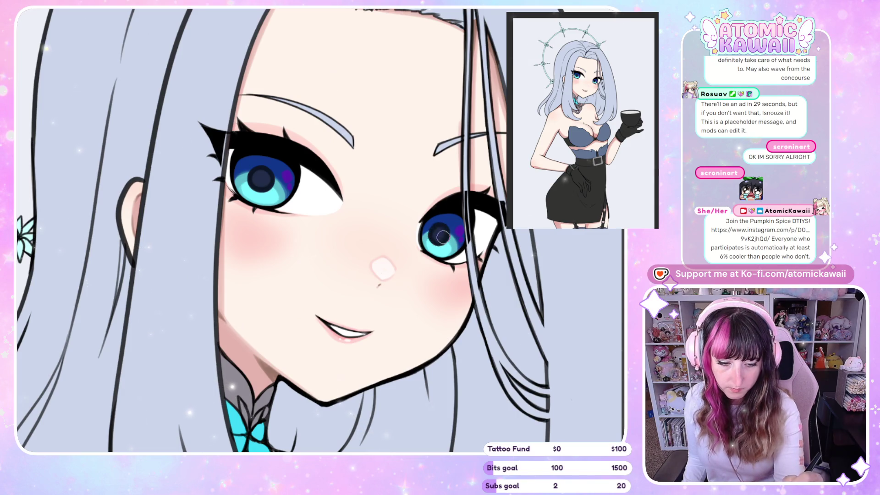
- Paint a white highlight arc on the iris, then undo it
key(h)
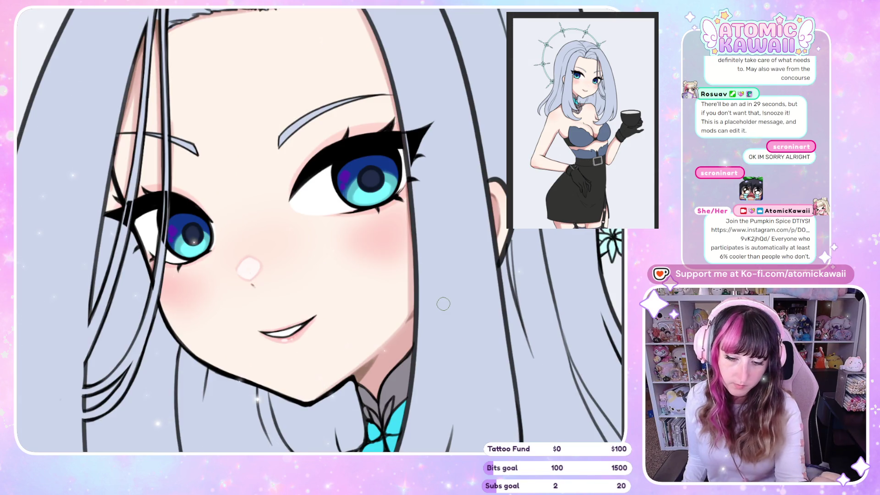
key(h)
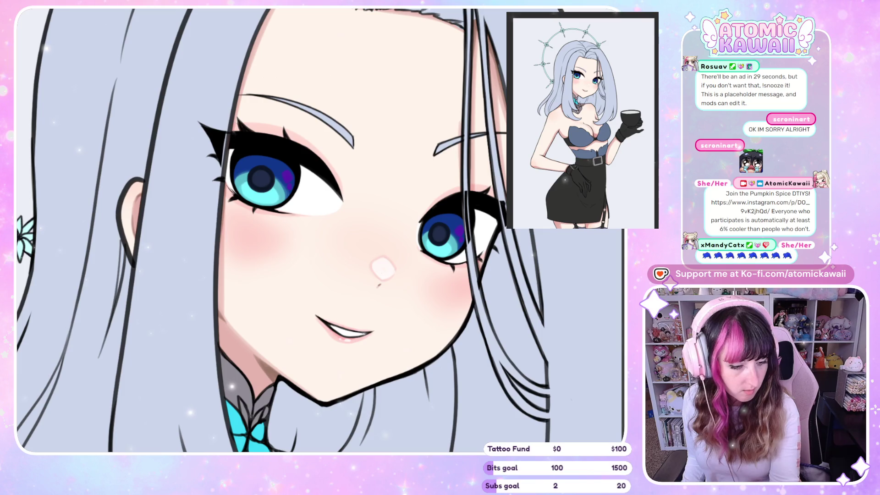
mouse_move(255, 161)
mouse_down()
mouse_move(247, 148)
mouse_move(241, 166)
mouse_move(248, 151)
mouse_move(243, 162)
mouse_move(251, 159)
mouse_move(241, 156)
mouse_up()
key(ctrl+z)
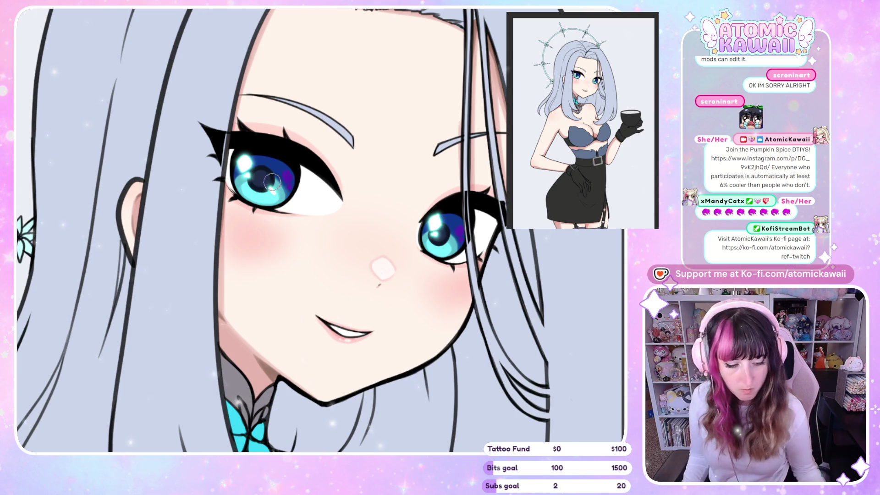
- Paint over the left eye's pupil highlight, leaving a thin white oval
scroll(274, 189, up, 3)
key(m)
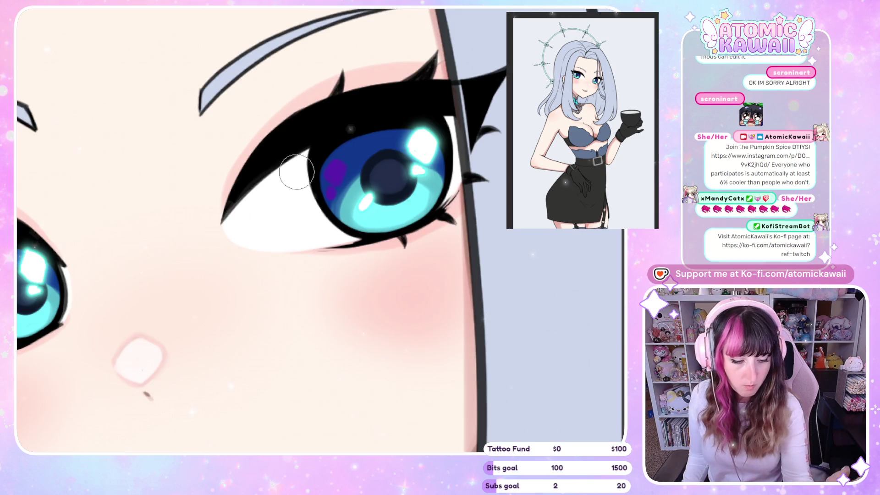
key(m)
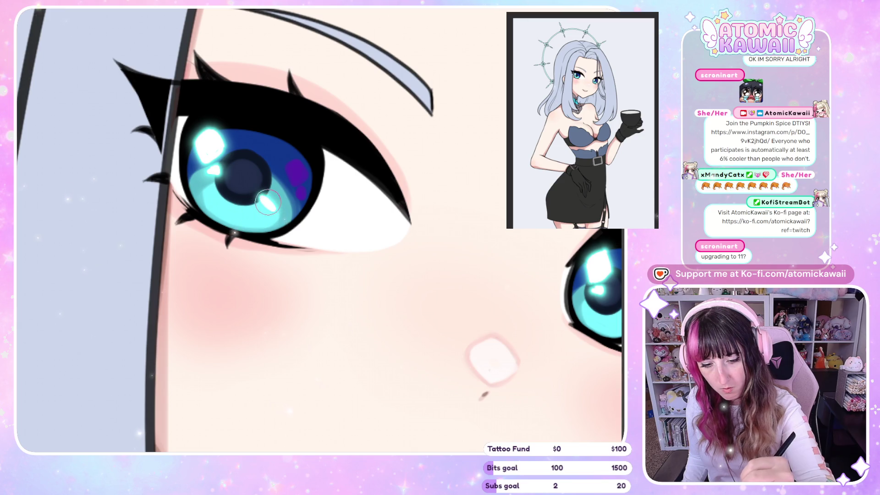
mouse_move(264, 200)
mouse_down()
mouse_move(268, 207)
mouse_move(249, 214)
mouse_up()
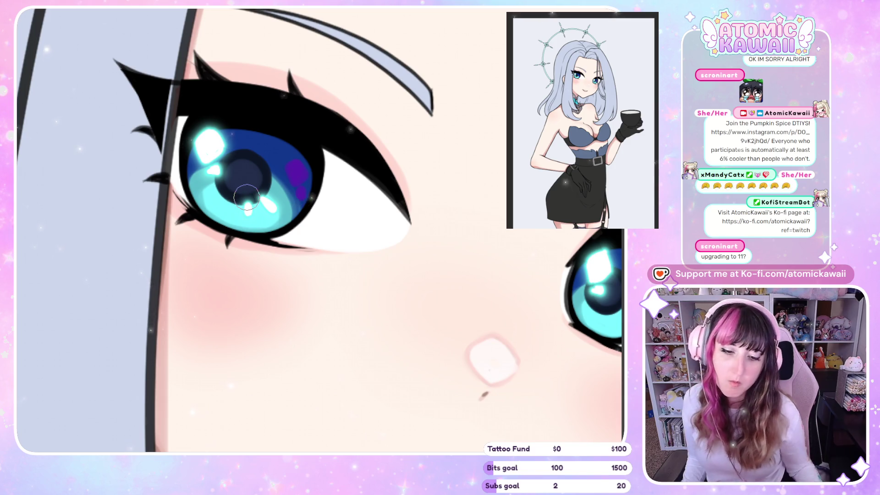
scroll(342, 221, down, 5)
scroll(342, 220, up, 5)
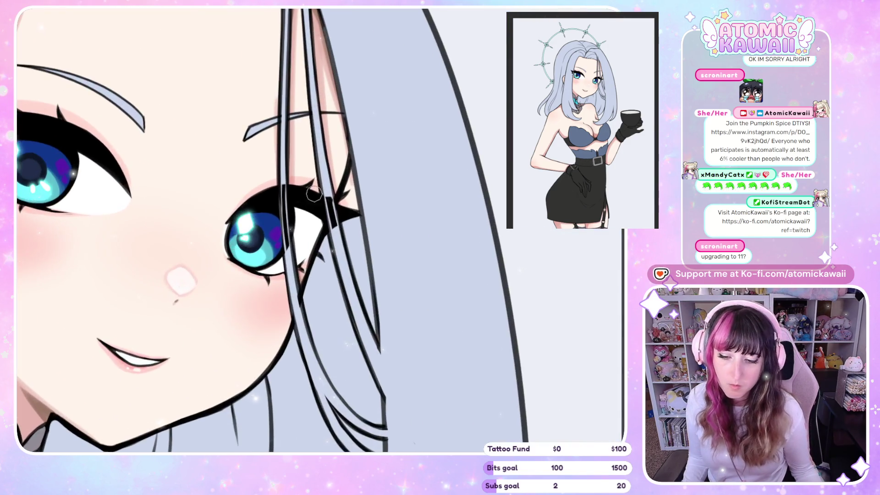
scroll(321, 230, down, 3)
scroll(292, 250, up, 4)
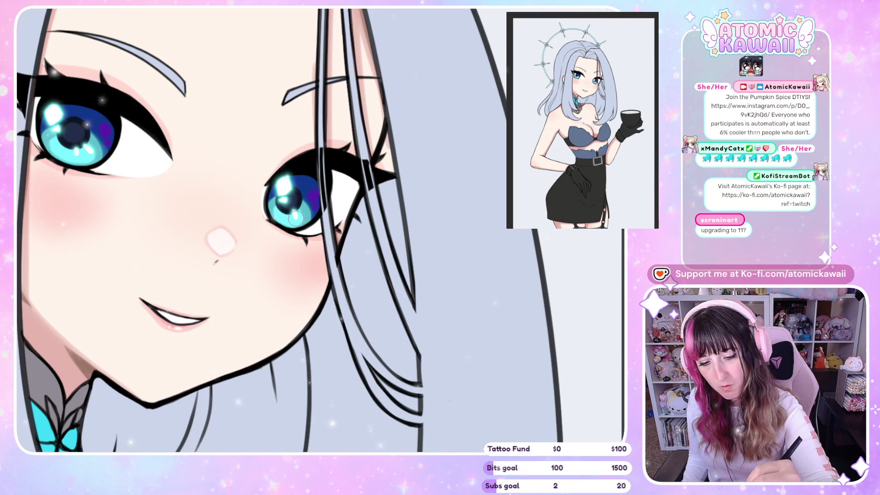
key(h)
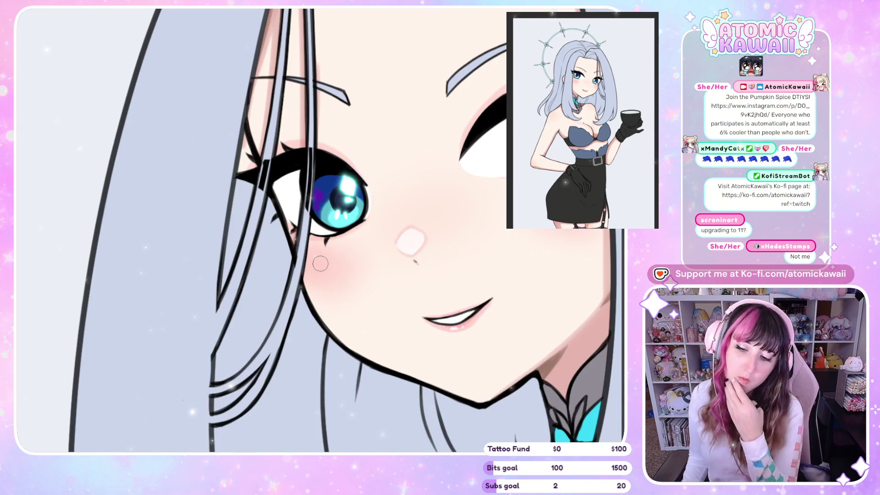
key(h)
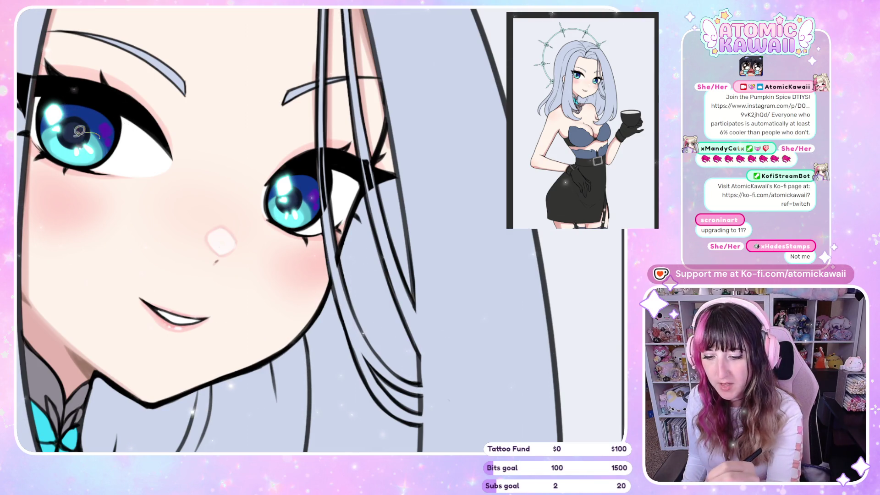
- Lasso the highlight beside the left eye's pupil, then rotate and nudge it slightly
drag(79, 131, 60, 138)
click(221, 205)
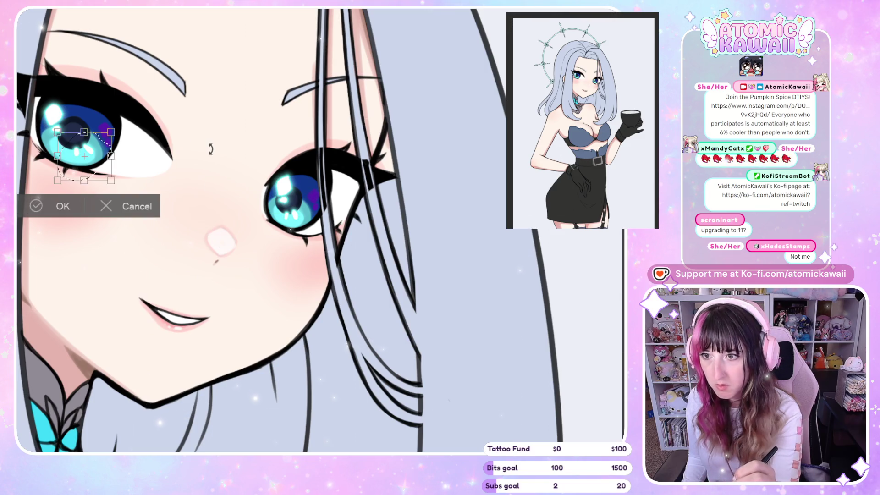
drag(211, 149, 210, 158)
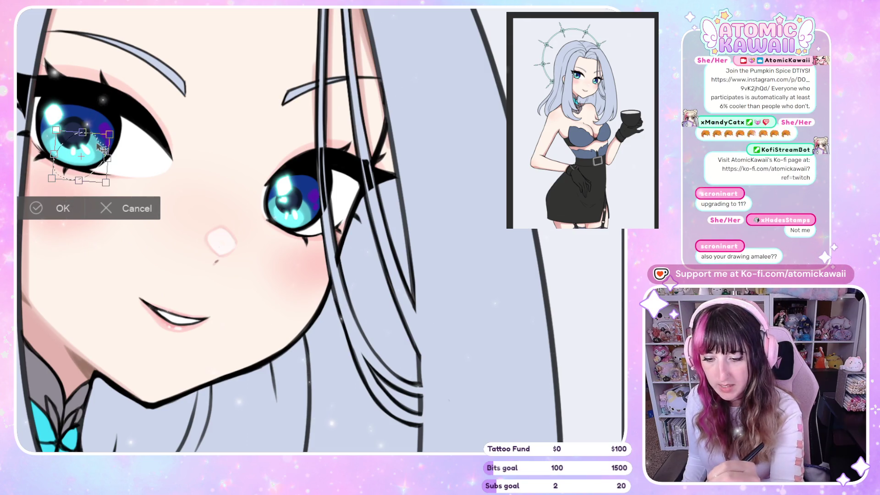
drag(94, 155, 94, 157)
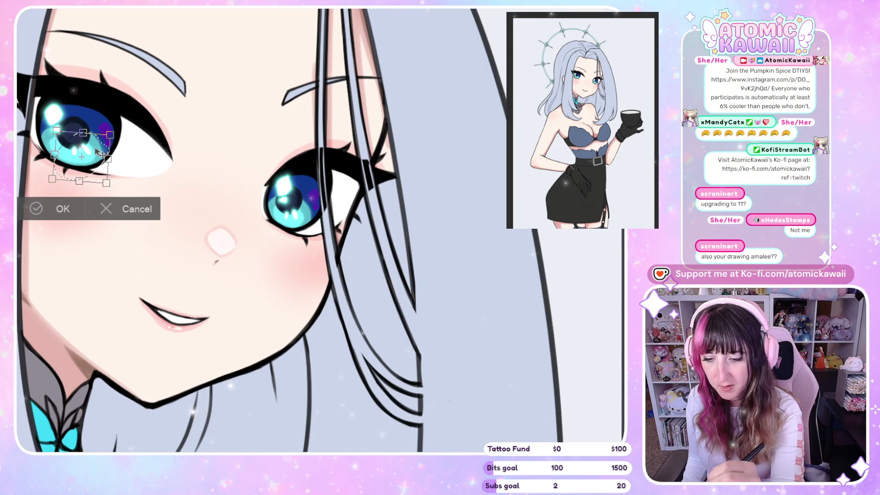
drag(194, 151, 205, 109)
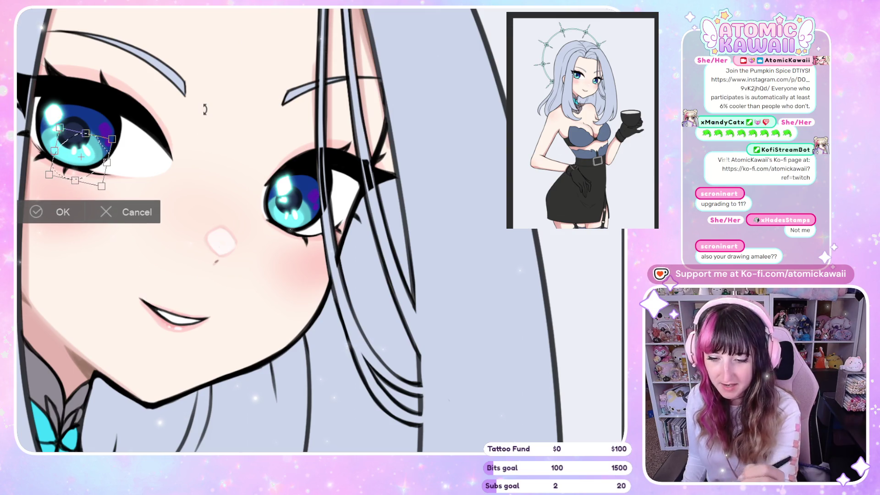
drag(94, 150, 93, 151)
click(76, 213)
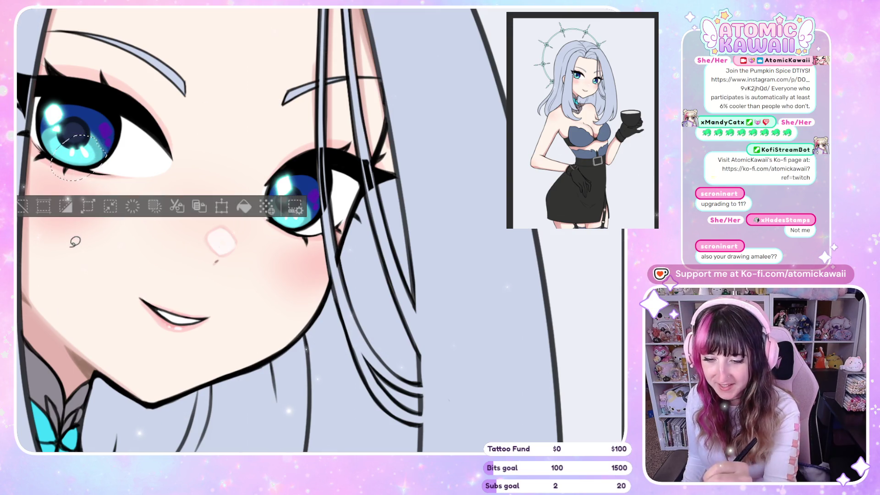
- Deselect, compare the eyes mirrored and at several zooms, then undo the highlight changes
key(ctrl+d)
key(h)
key(ctrl+minus)
key(ctrl+minus)
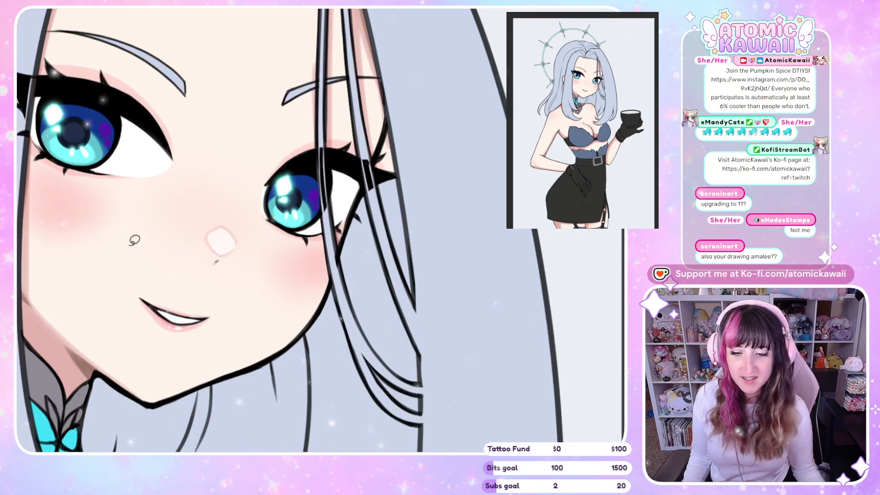
key(ctrl+plus)
key(ctrl+plus)
key(ctrl+plus)
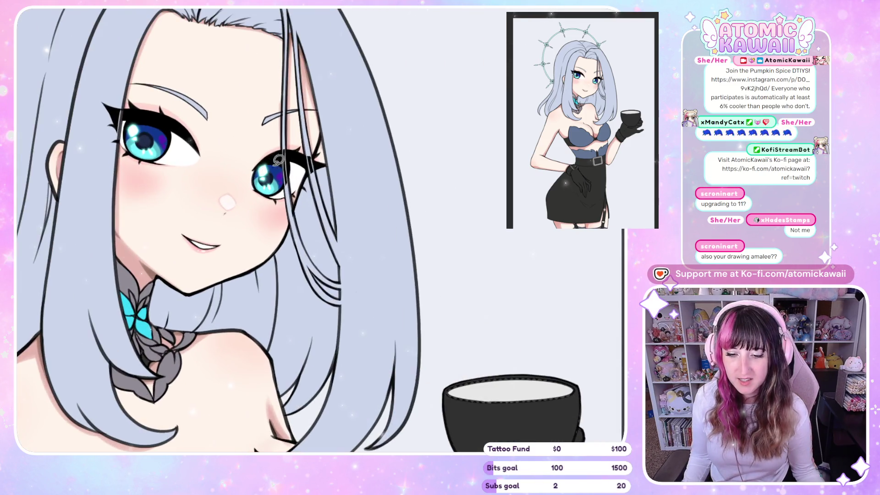
key(ctrl+minus)
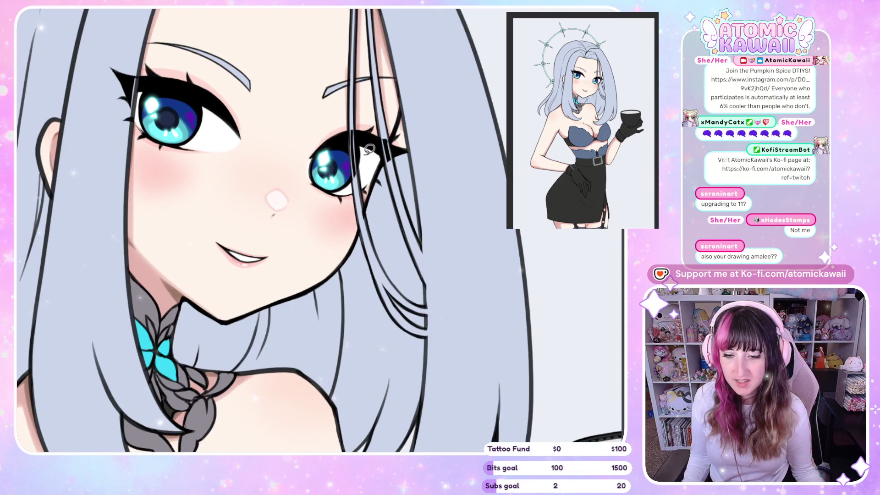
key(ctrl+plus)
key(ctrl+plus)
key(ctrl+plus)
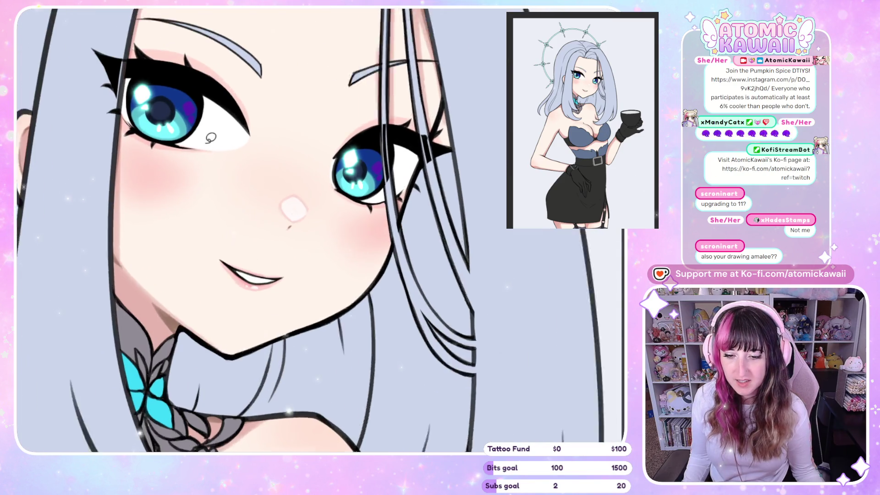
key(ctrl+z)
key(ctrl+z)
key(ctrl+z)
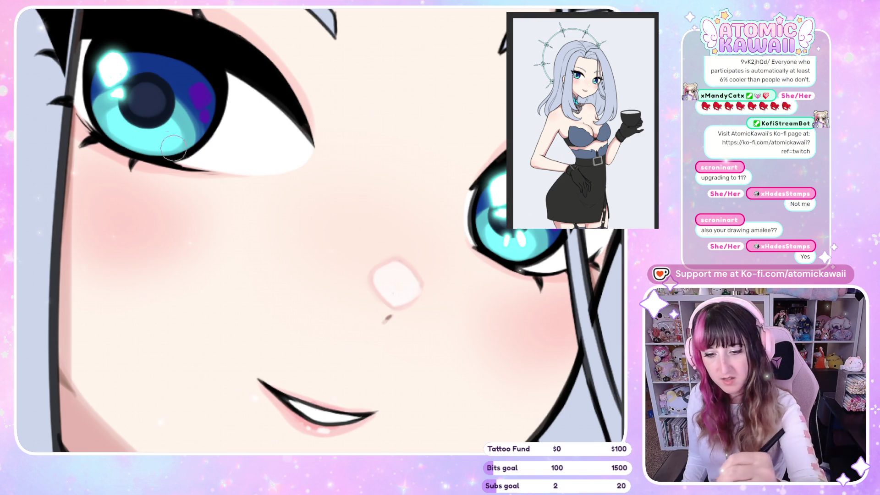
- Paint a white oval highlight beside the left eye's pupil
mouse_move(165, 135)
mouse_down()
mouse_move(161, 122)
mouse_move(143, 131)
mouse_up()
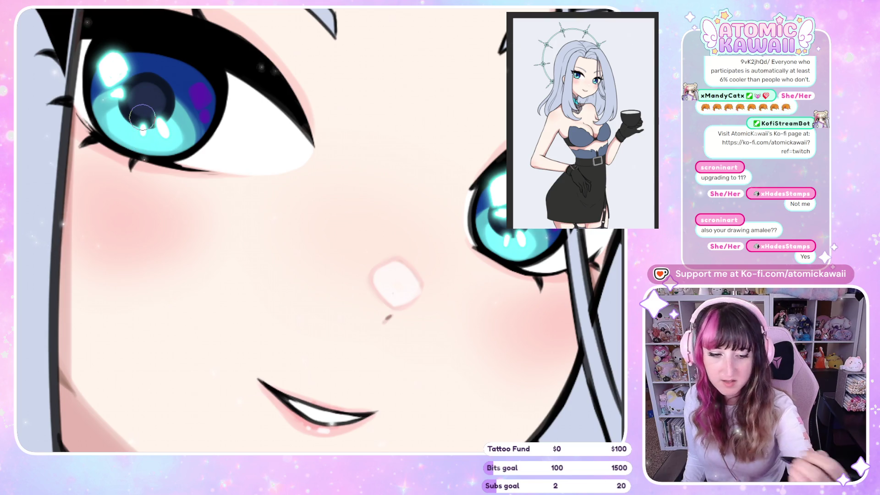
scroll(143, 117, down, 5)
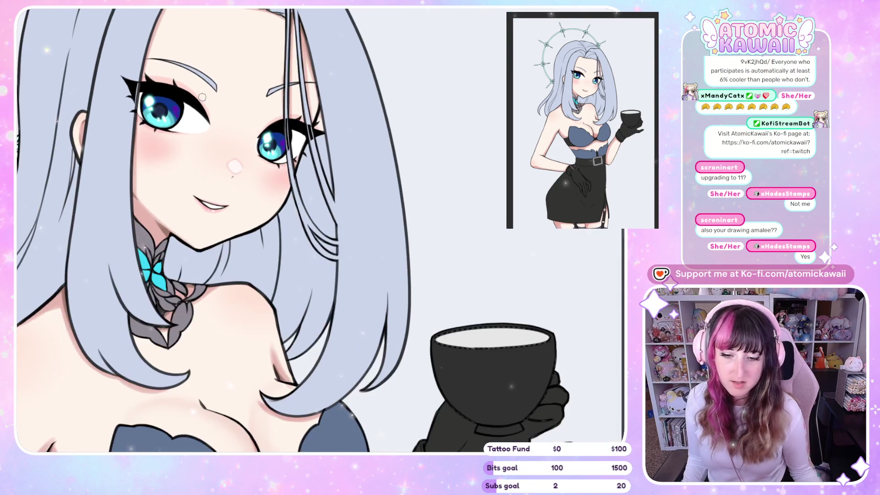
scroll(202, 97, down, 3)
scroll(94, 49, up, 3)
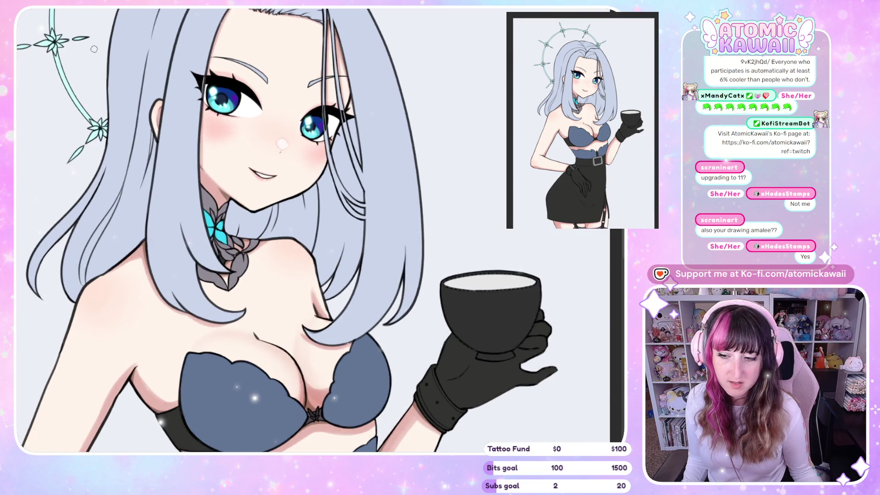
scroll(210, 145, up, 5)
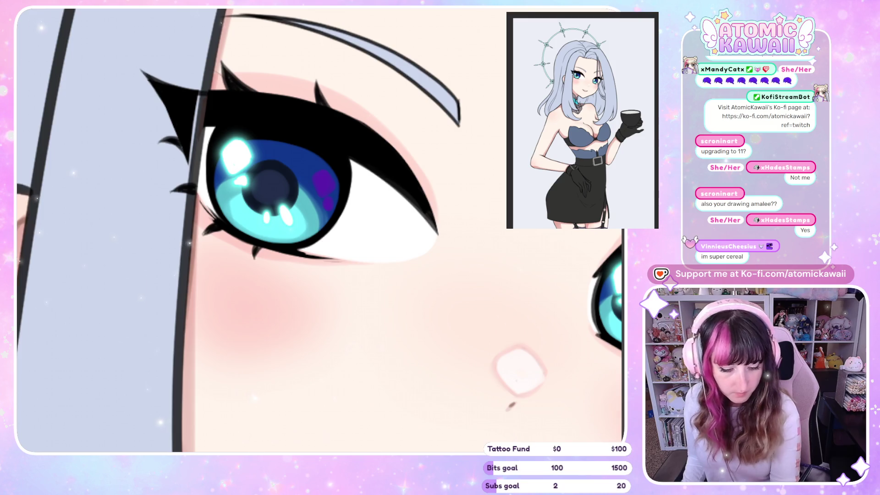
- Dab a solid round white highlight in the right eye and check the whole face
drag(659, 160, 489, 161)
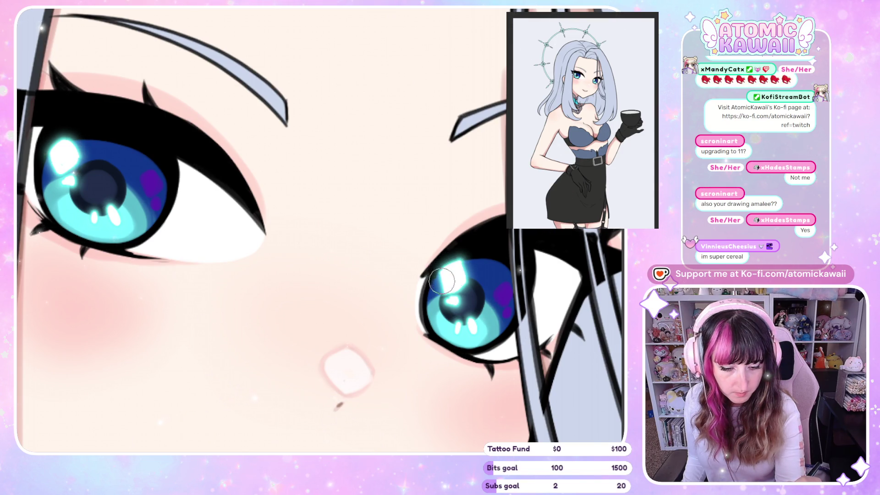
click(458, 275)
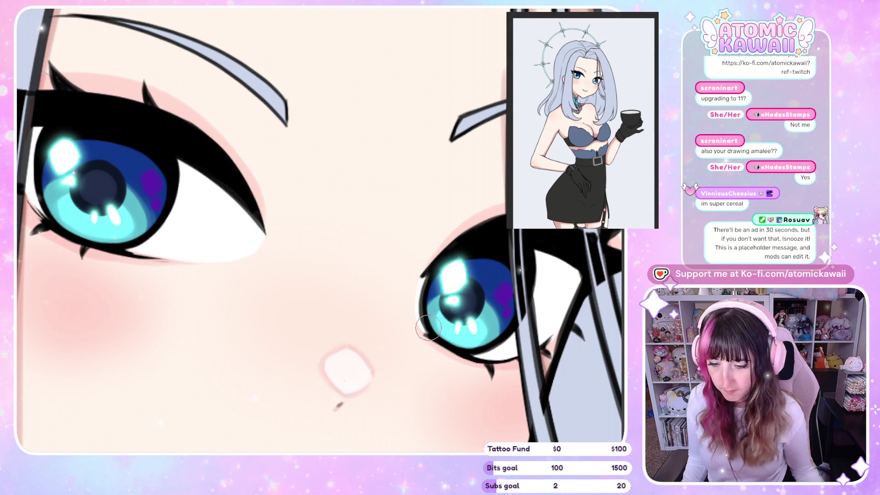
key(ctrl+minus)
key(ctrl+minus)
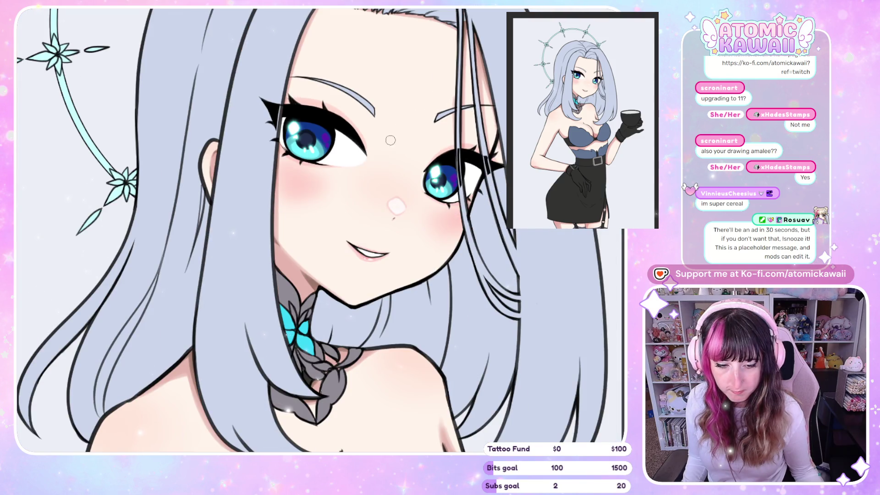
scroll(303, 133, up, 3)
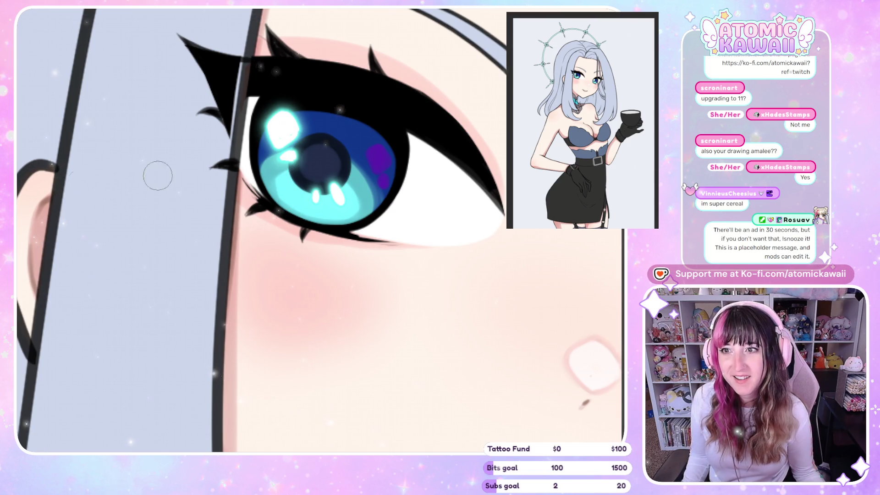
scroll(394, 194, down, 2)
scroll(394, 194, down, 2)
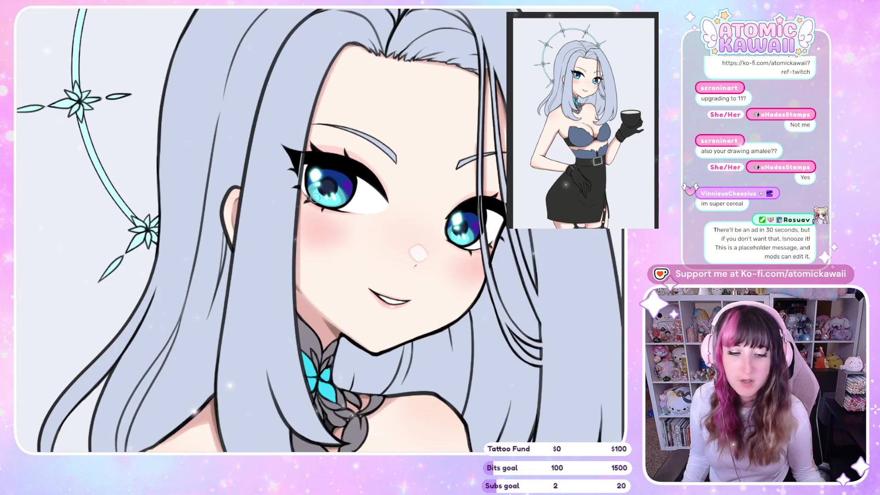